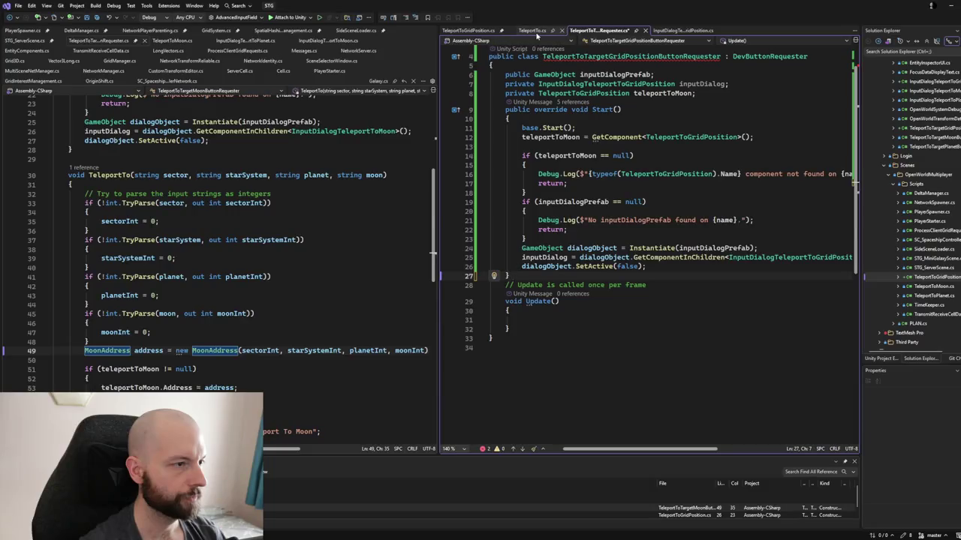
- Review the InputDialogTeleportToGridPosition and TeleportTo scripts, then bring up the grid position button requester script
{"action": "left_click", "coordinate": [666, 32]}
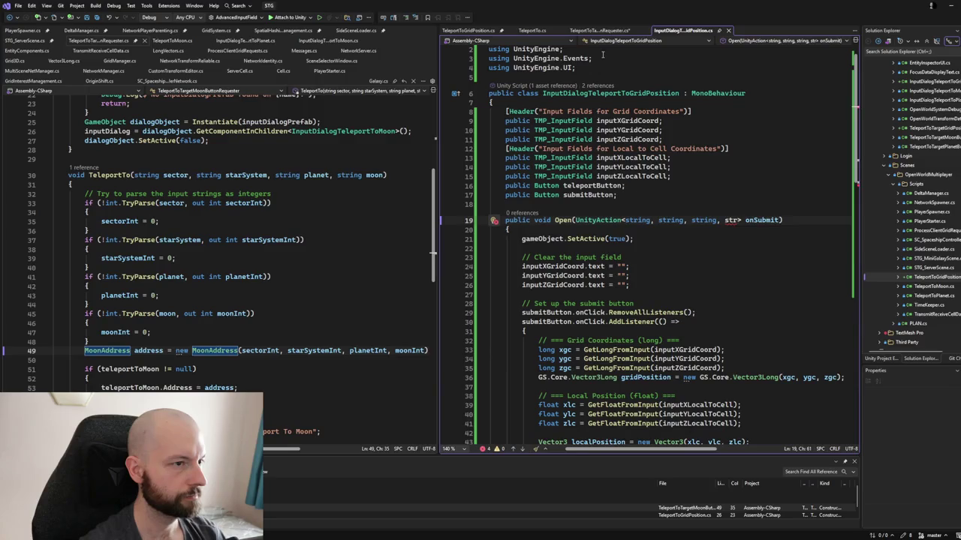
{"action": "scroll", "coordinate": [579, 91], "scroll_direction": "down", "scroll_amount": 2}
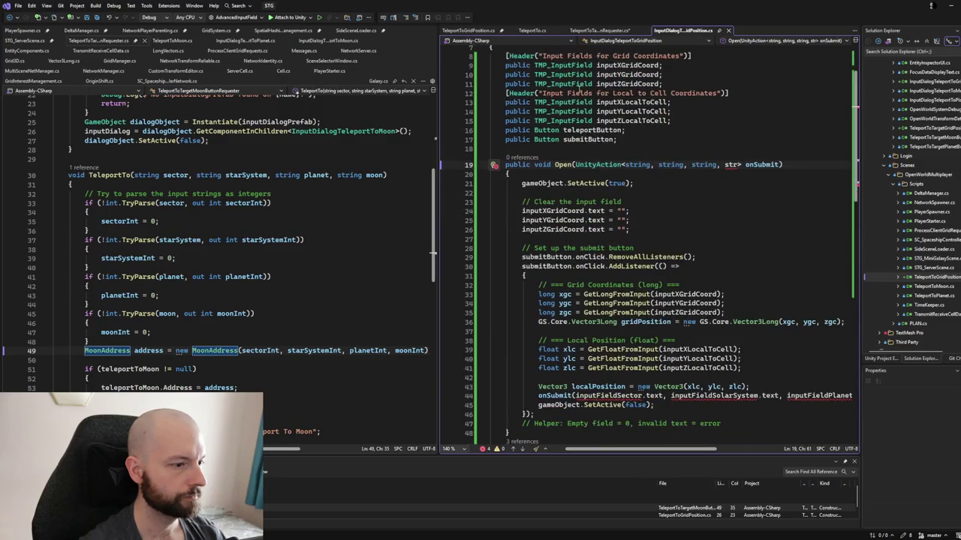
{"action": "left_click", "coordinate": [533, 30]}
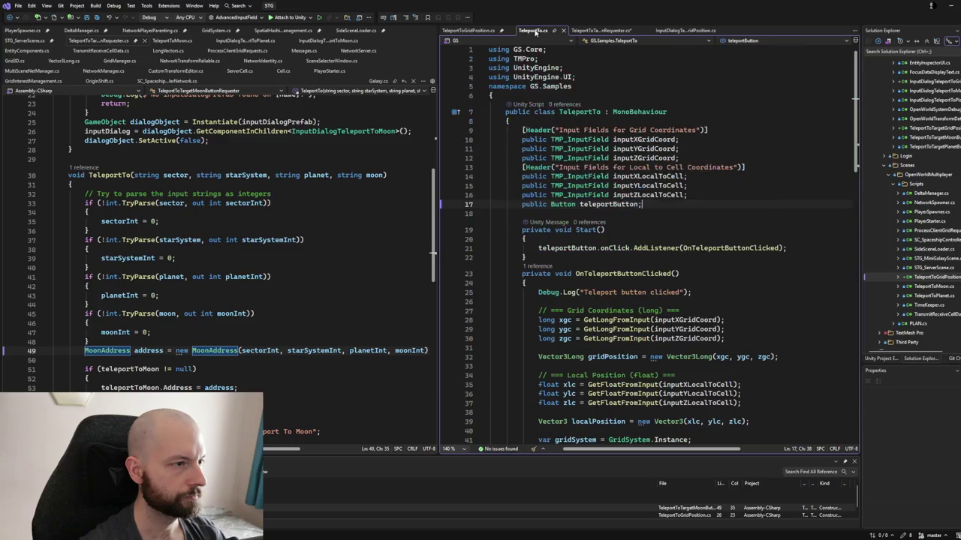
{"action": "scroll", "coordinate": [587, 126], "scroll_direction": "down", "scroll_amount": 2}
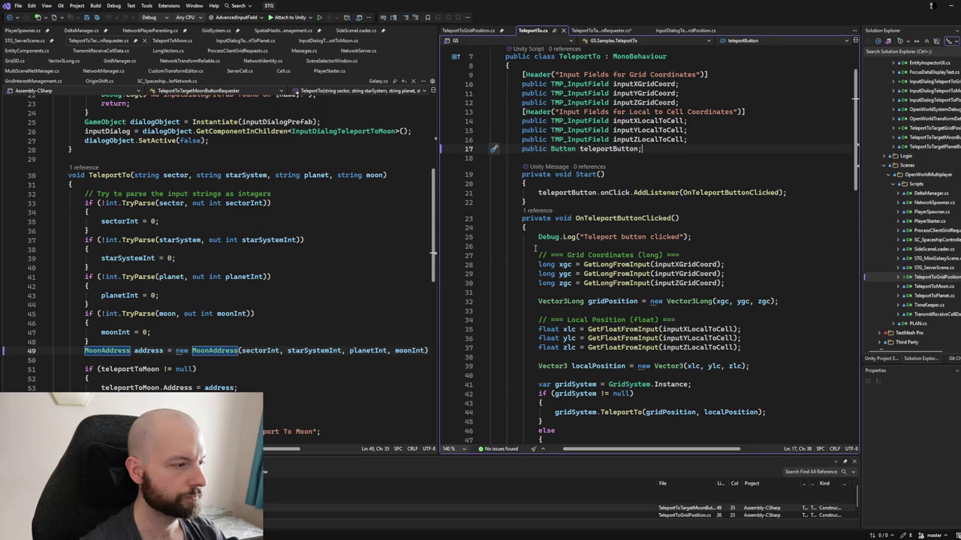
{"action": "scroll", "coordinate": [342, 269], "scroll_direction": "up", "scroll_amount": 4}
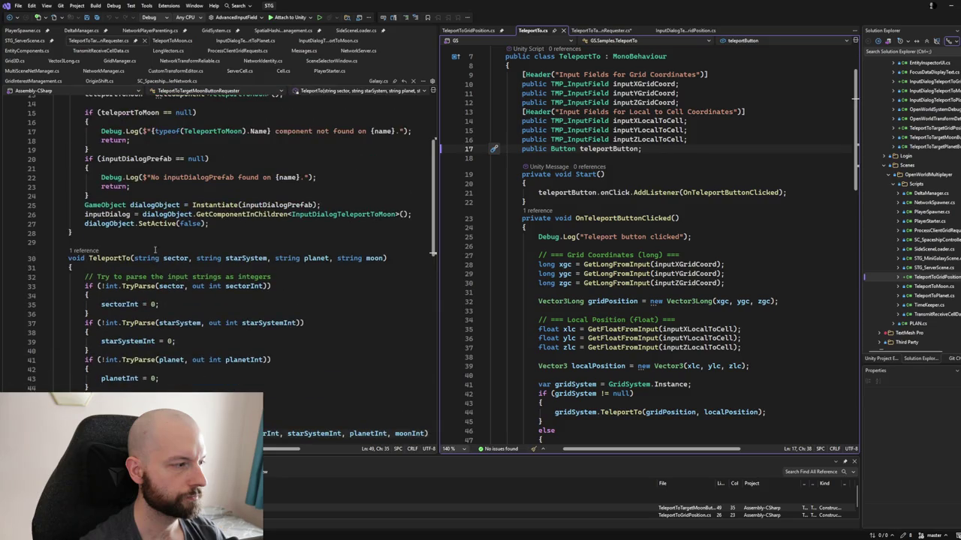
{"action": "key", "text": "ctrl+minus"}
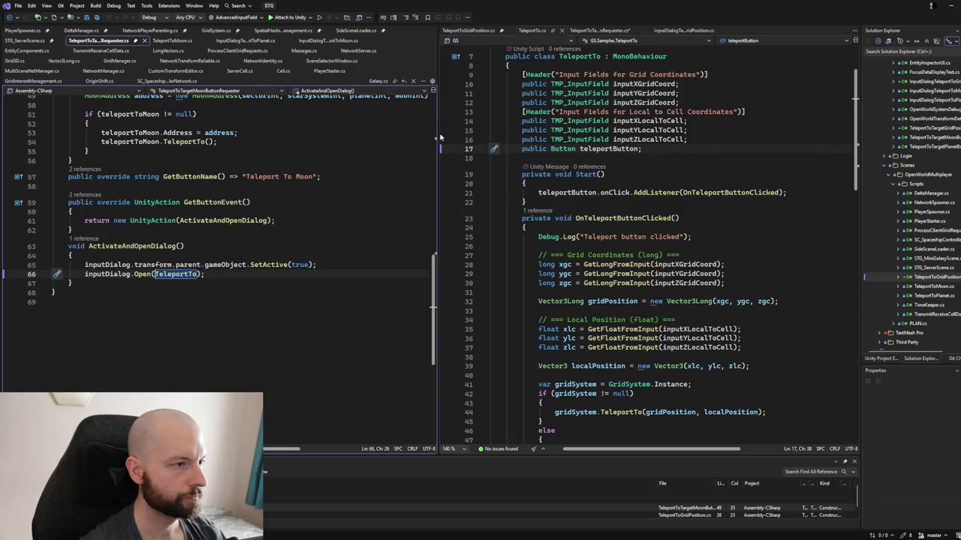
{"action": "left_click", "coordinate": [600, 33]}
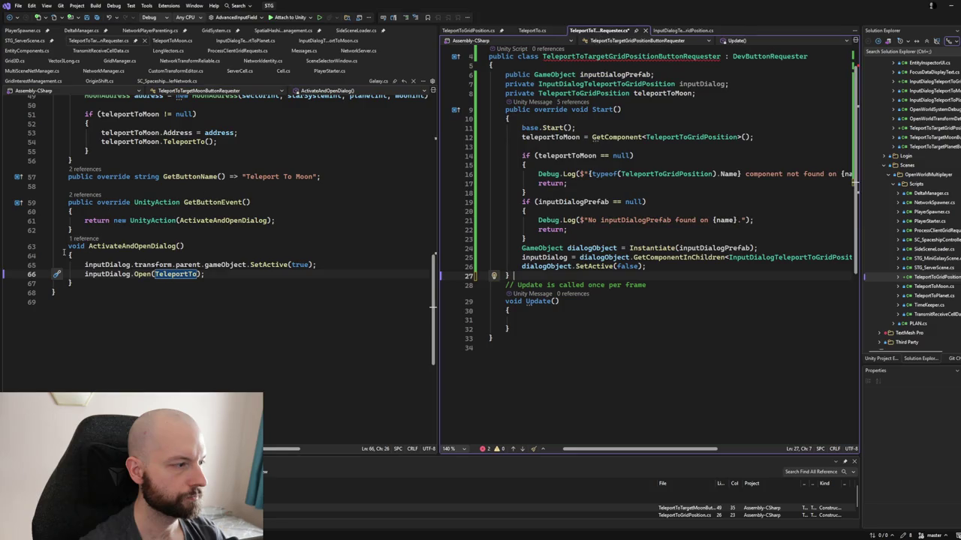
- Replace the grid requester's empty Update method with the moon requester's ActivateAndOpenDialog method
{"action": "mouse_move", "coordinate": [67, 246]}
{"action": "left_mouse_down"}
{"action": "mouse_move", "coordinate": [188, 249]}
{"action": "mouse_move", "coordinate": [73, 283]}
{"action": "left_mouse_up"}
{"action": "key", "text": "ctrl+c"}
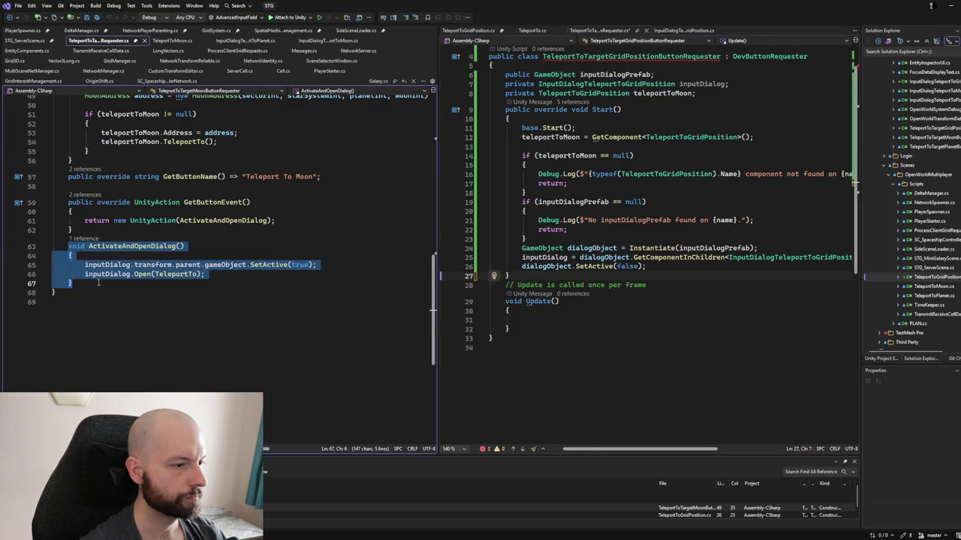
{"action": "mouse_move", "coordinate": [499, 285]}
{"action": "left_mouse_down"}
{"action": "mouse_move", "coordinate": [526, 315]}
{"action": "mouse_move", "coordinate": [510, 331]}
{"action": "left_mouse_up"}
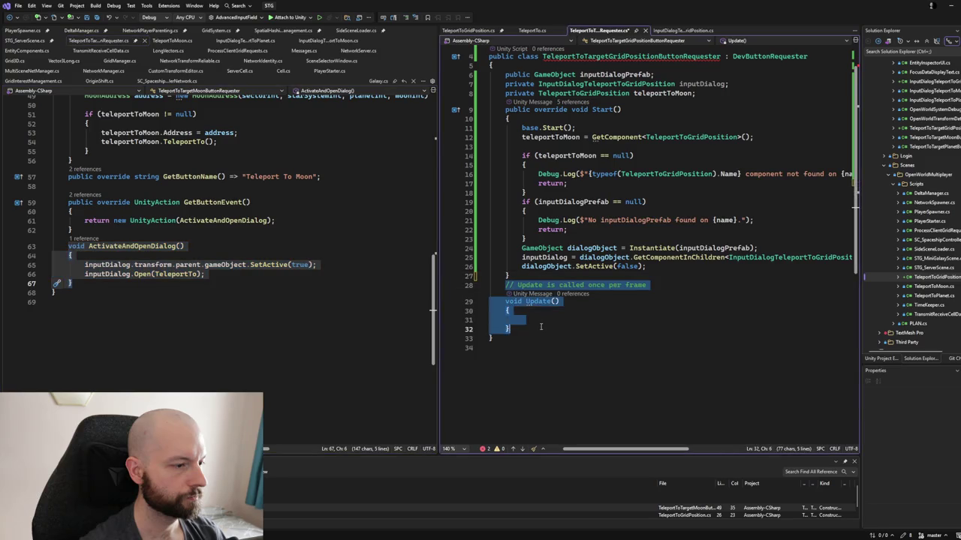
{"action": "key", "text": "ctrl+v"}
{"action": "left_click", "coordinate": [294, 283]}
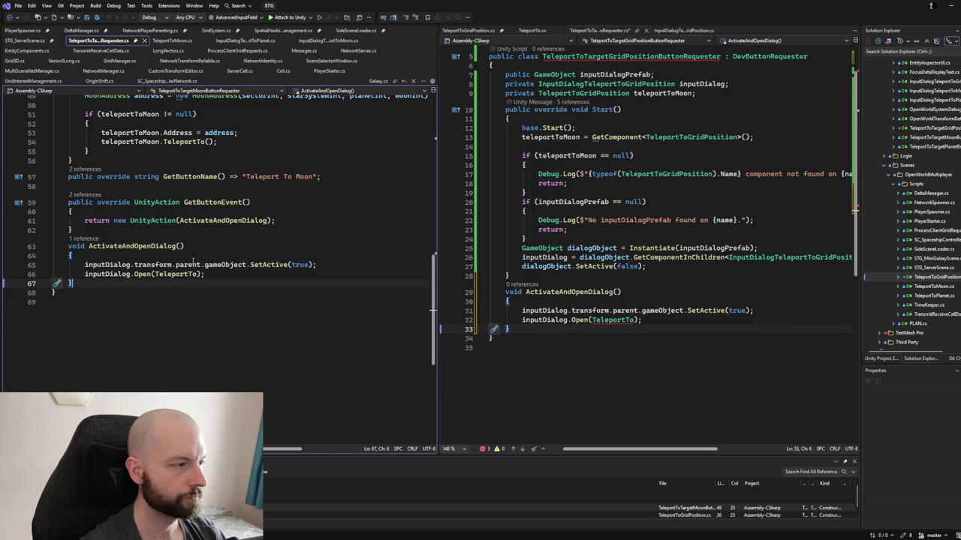
- Copy GetButtonName and GetButtonEvent after Start, changing the button name to 'Teleport To Grid Position'
{"action": "left_click_drag", "start_coordinate": [68, 177], "coordinate": [89, 233]}
{"action": "key", "text": "ctrl+c"}
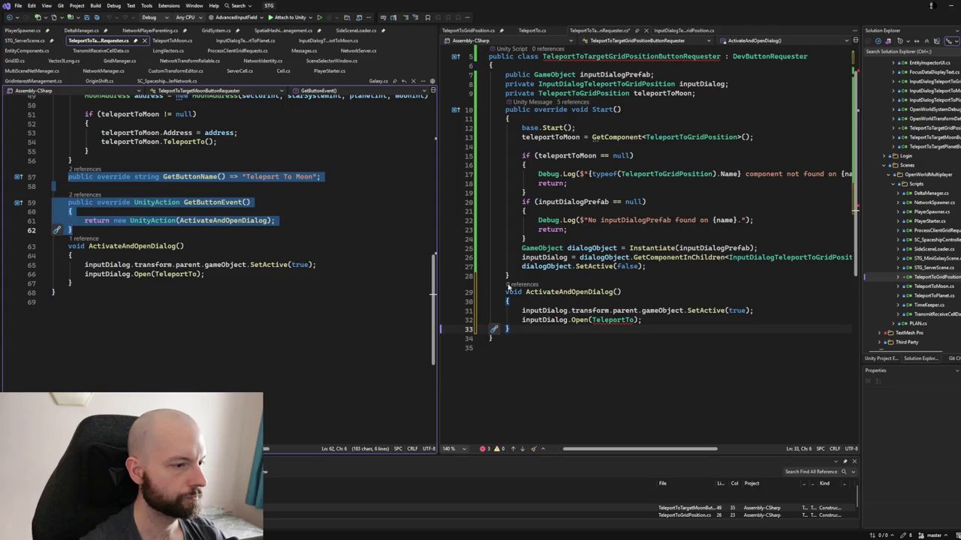
{"action": "left_click", "coordinate": [526, 276]}
{"action": "key", "text": "Return"}
{"action": "key", "text": "ctrl+v"}
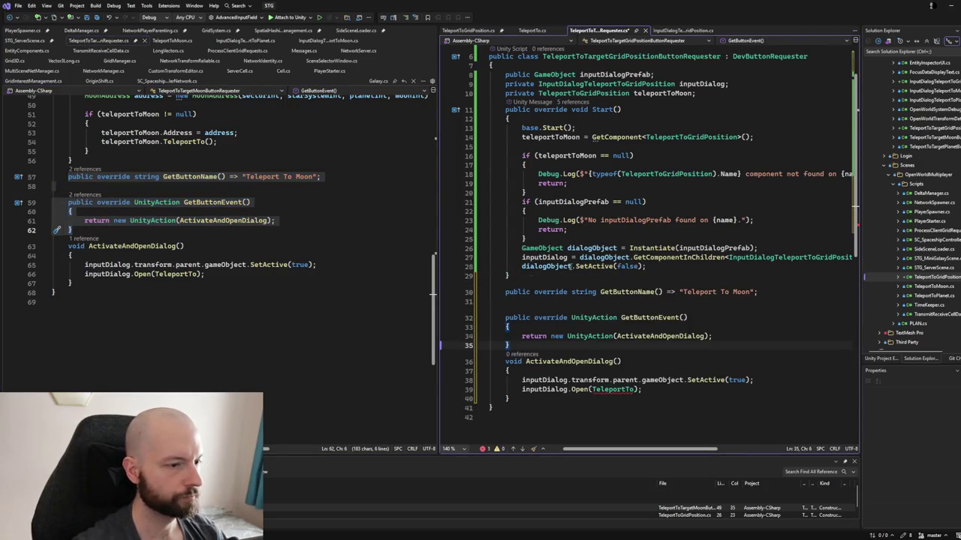
{"action": "double_click", "coordinate": [741, 292]}
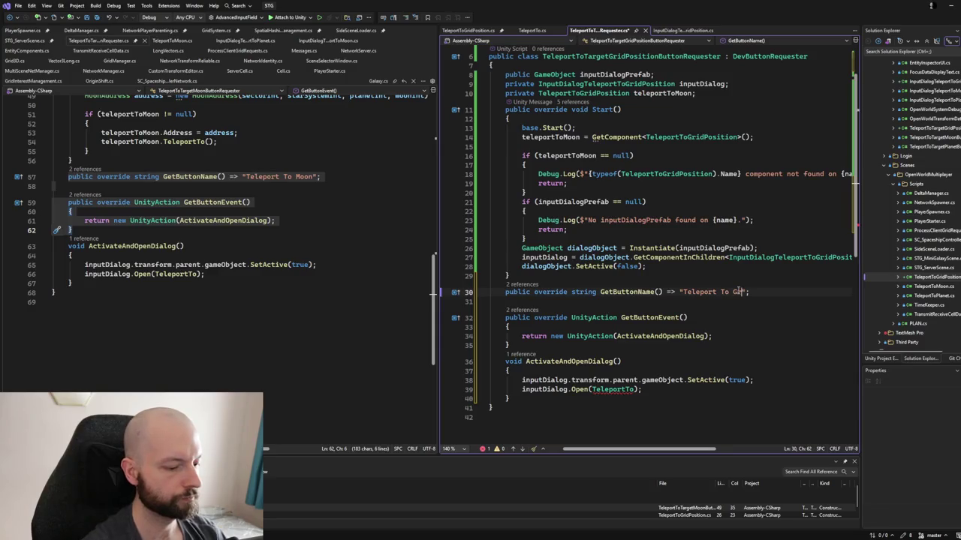
{"action": "type", "text": "Grid Position"}
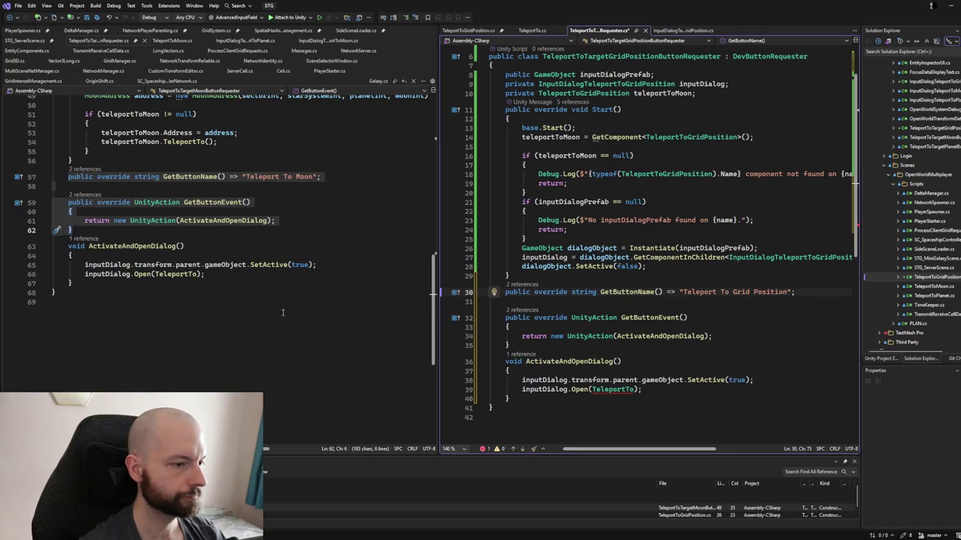
- Select the moon requester's whole TeleportTo method and position the caret after the grid requester's Start method
{"action": "scroll", "coordinate": [274, 307], "scroll_direction": "up", "scroll_amount": 5}
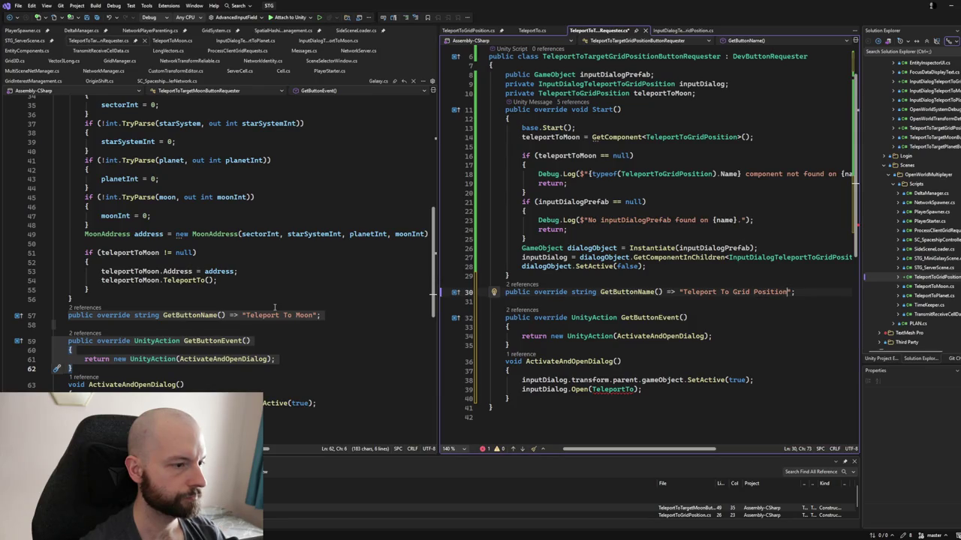
{"action": "scroll", "coordinate": [274, 307], "scroll_direction": "up", "scroll_amount": 3}
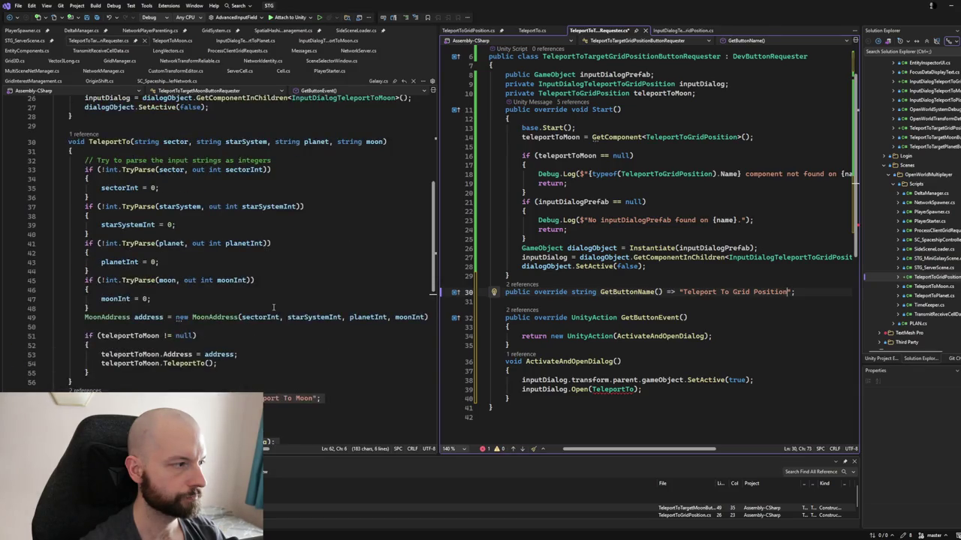
{"action": "mouse_move", "coordinate": [65, 141]}
{"action": "left_mouse_down"}
{"action": "mouse_move", "coordinate": [157, 187]}
{"action": "mouse_move", "coordinate": [113, 336]}
{"action": "mouse_move", "coordinate": [129, 381]}
{"action": "left_mouse_up"}
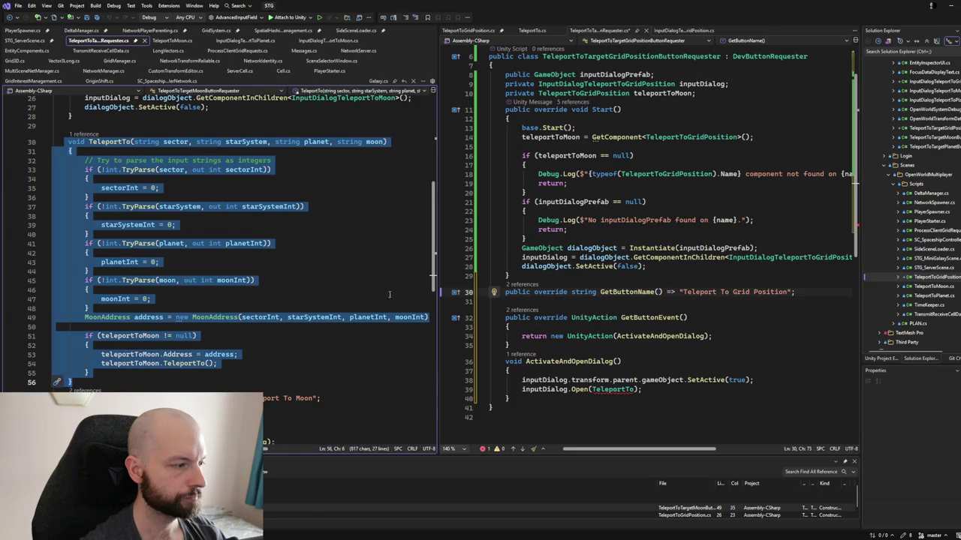
{"action": "left_click", "coordinate": [537, 280]}
- Add a TeleportTo method forwarding sector, solarSystem, planet and moon to teleportToMoon.Teleport, then view Open's definition
{"action": "key", "text": "Return"}
{"action": "type", "text": "p"}
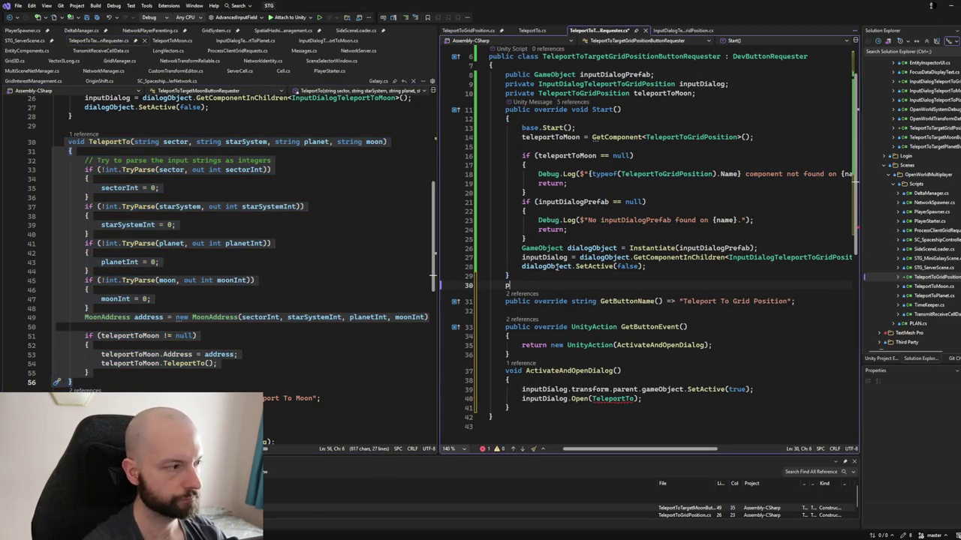
{"action": "key", "text": "BackSpace"}
{"action": "type", "text": "void "}
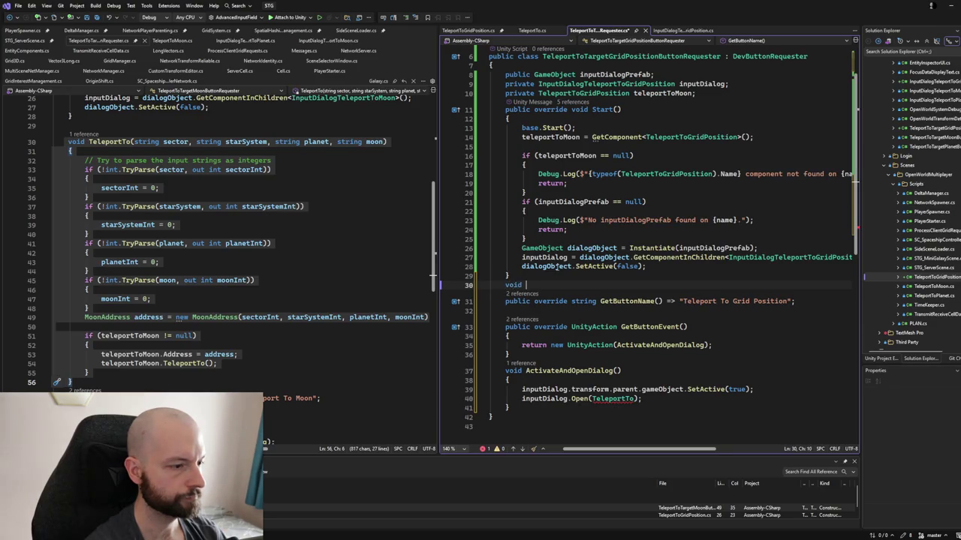
{"action": "type", "text": "Teleport"}
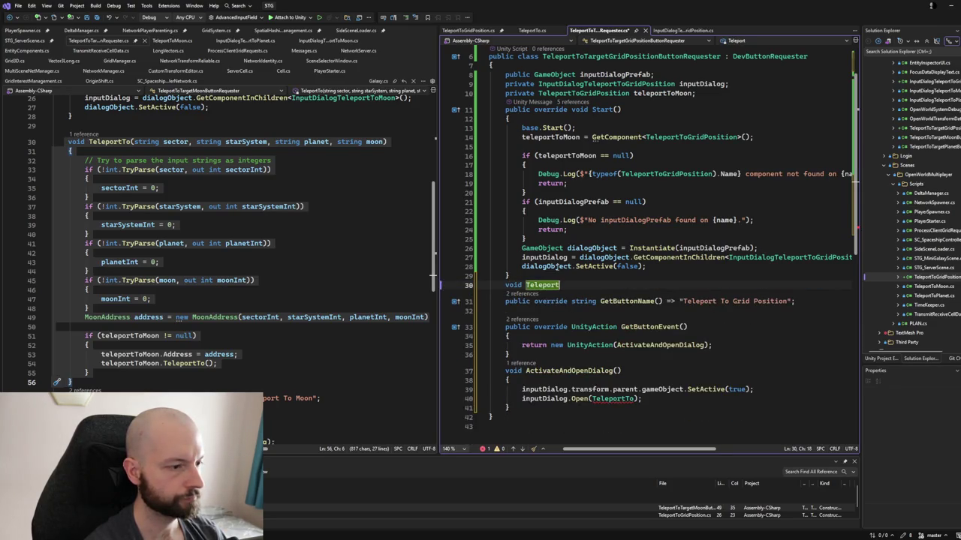
{"action": "type", "text": "To("}
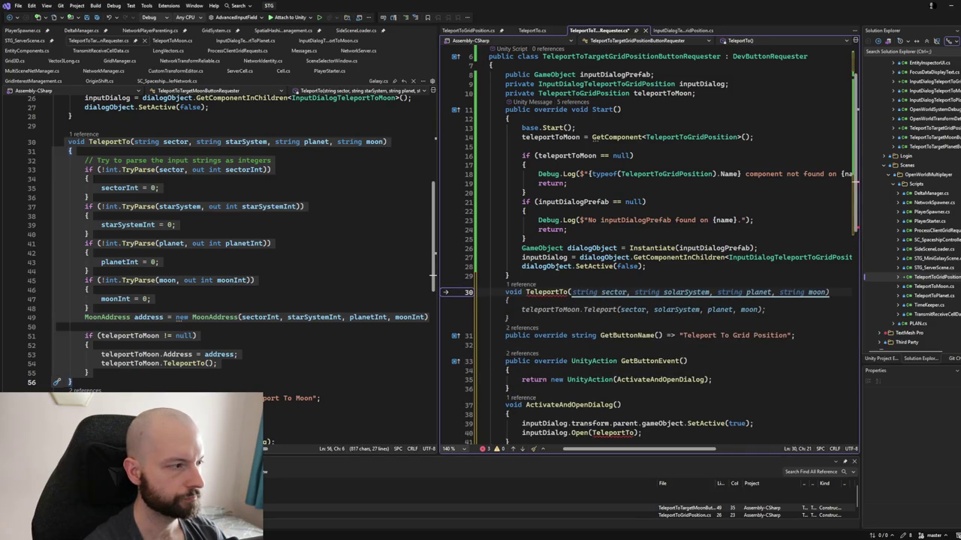
{"action": "key", "text": "Tab"}
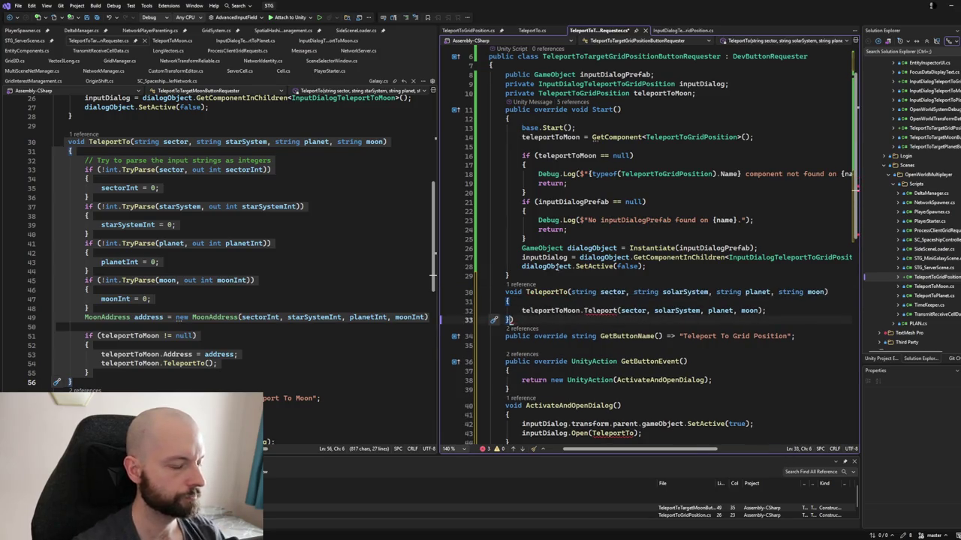
{"action": "scroll", "coordinate": [645, 247], "scroll_direction": "down", "scroll_amount": 2}
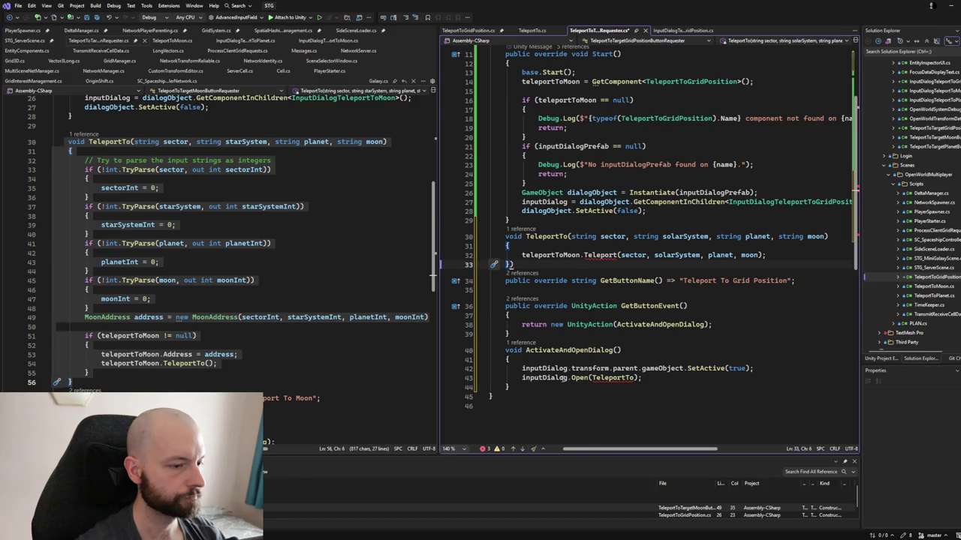
{"action": "left_click", "coordinate": [576, 378], "text": "ctrl"}
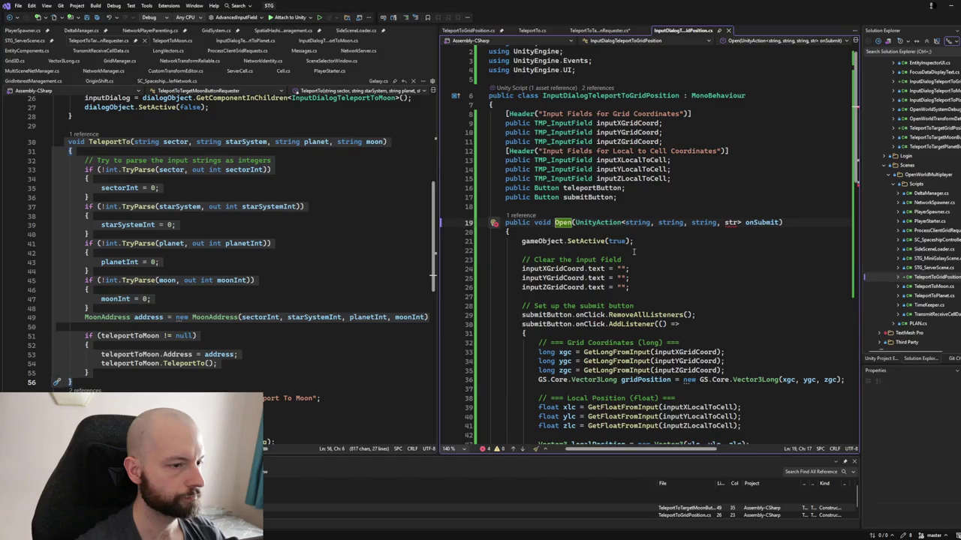
{"action": "scroll", "coordinate": [635, 253], "scroll_direction": "down", "scroll_amount": 2}
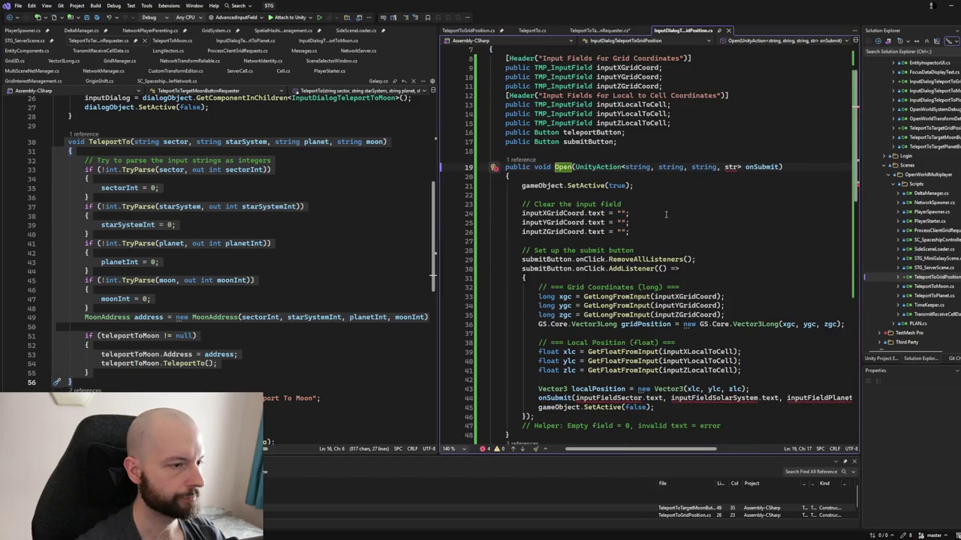
{"action": "double_click", "coordinate": [731, 166]}
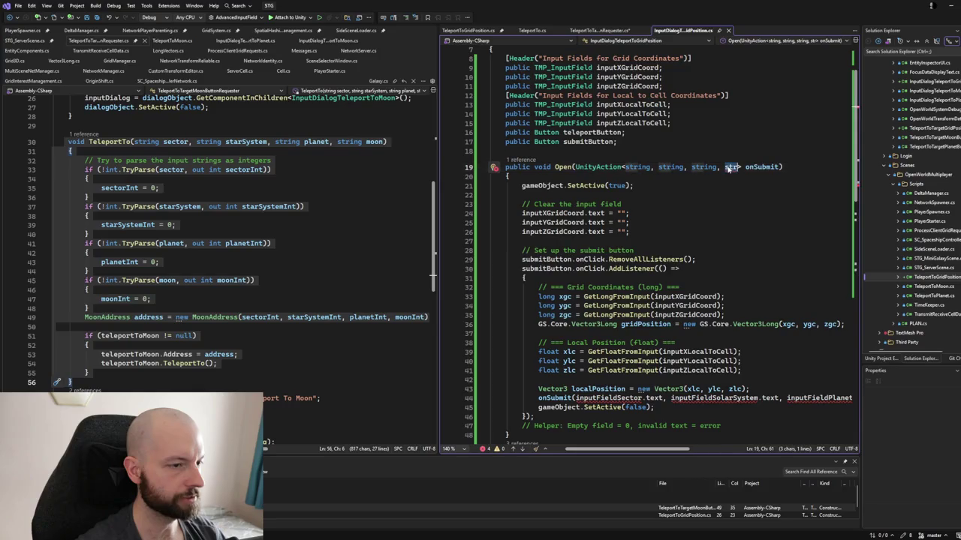
{"action": "type", "text": "STRI"}
{"action": "key", "text": "BackSpace"}
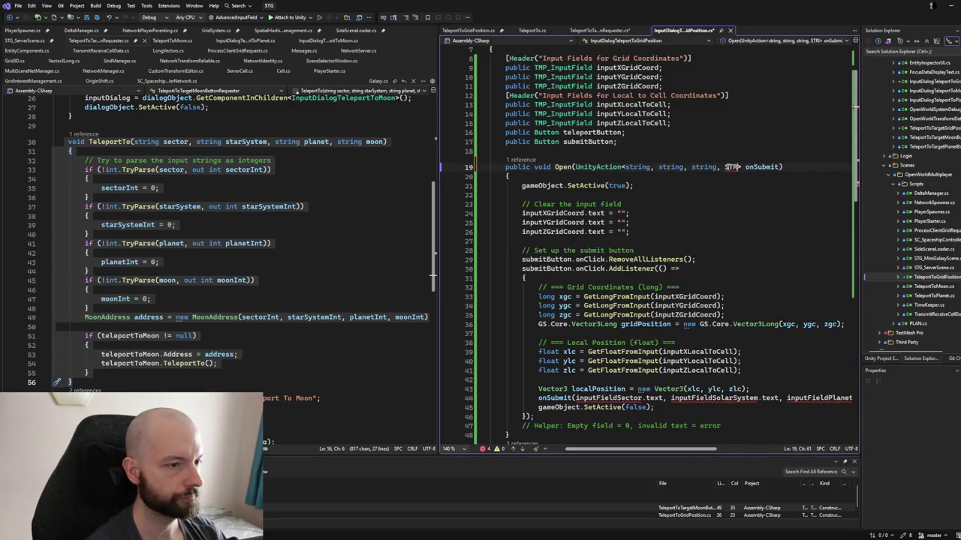
{"action": "type", "text": "ring, "}
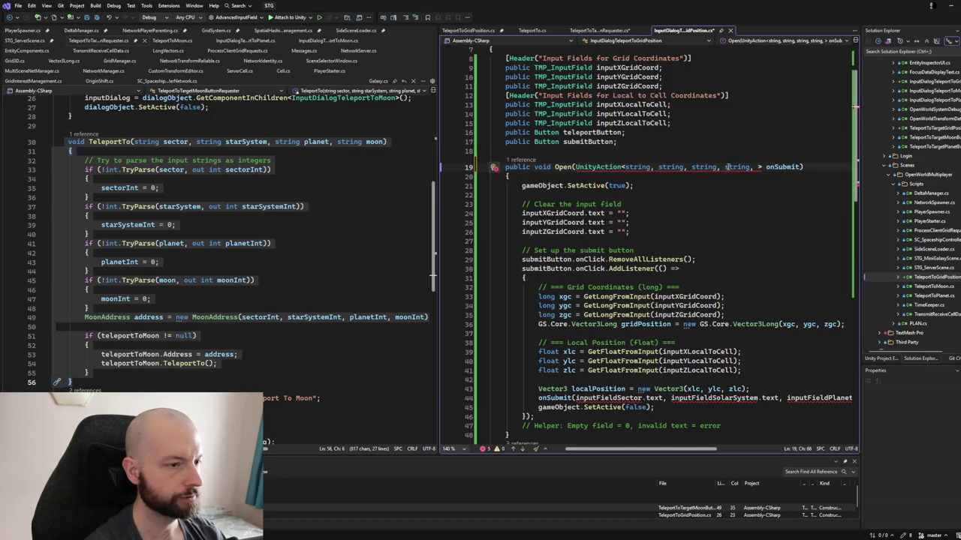
{"action": "type", "text": "string,string,string"}
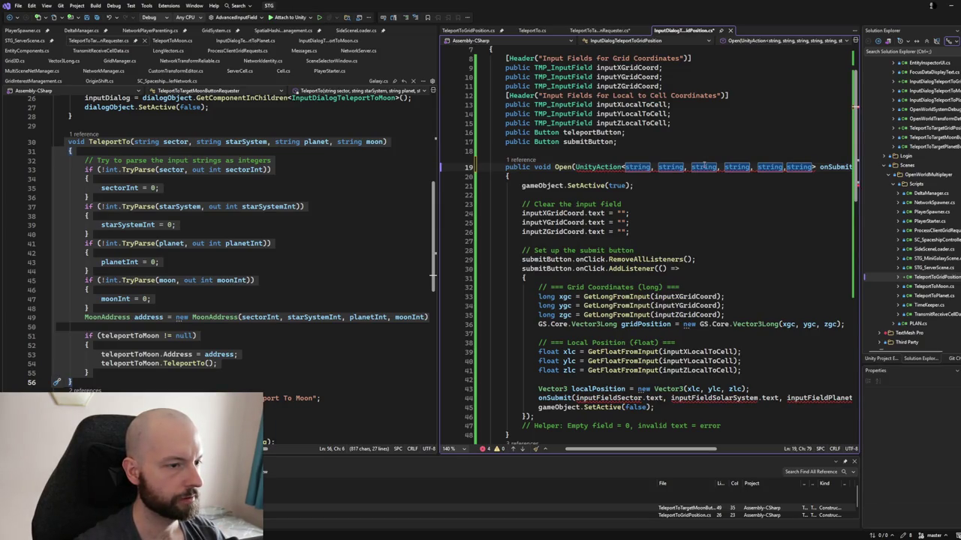
{"action": "scroll", "coordinate": [628, 224], "scroll_direction": "right", "scroll_amount": 2}
{"action": "scroll", "coordinate": [629, 224], "scroll_direction": "left", "scroll_amount": 2}
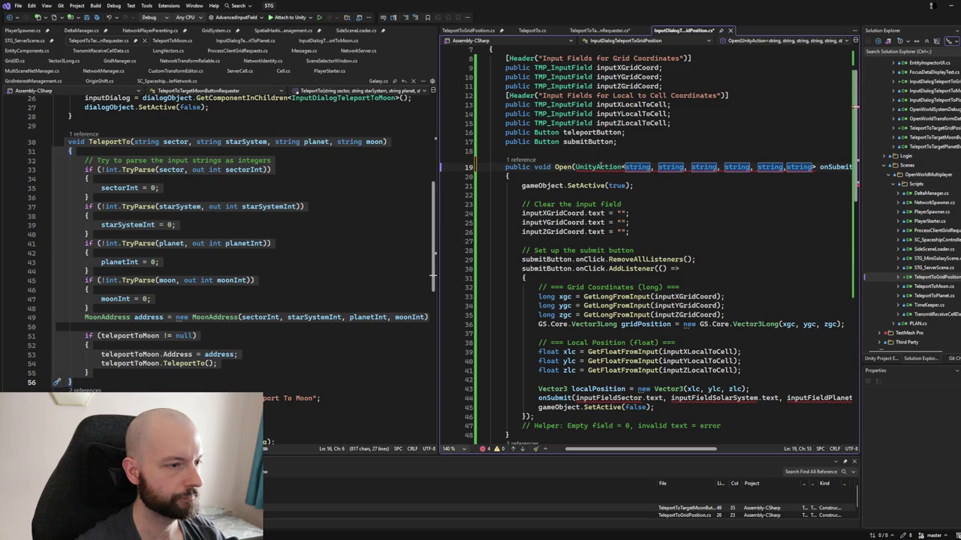
{"action": "left_click", "coordinate": [597, 166]}
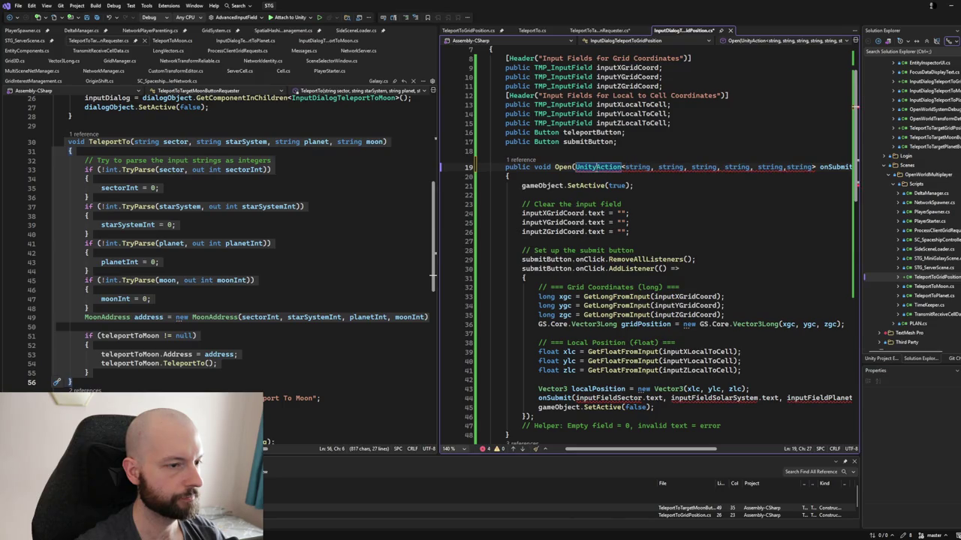
{"action": "left_click", "coordinate": [597, 167], "text": "ctrl"}
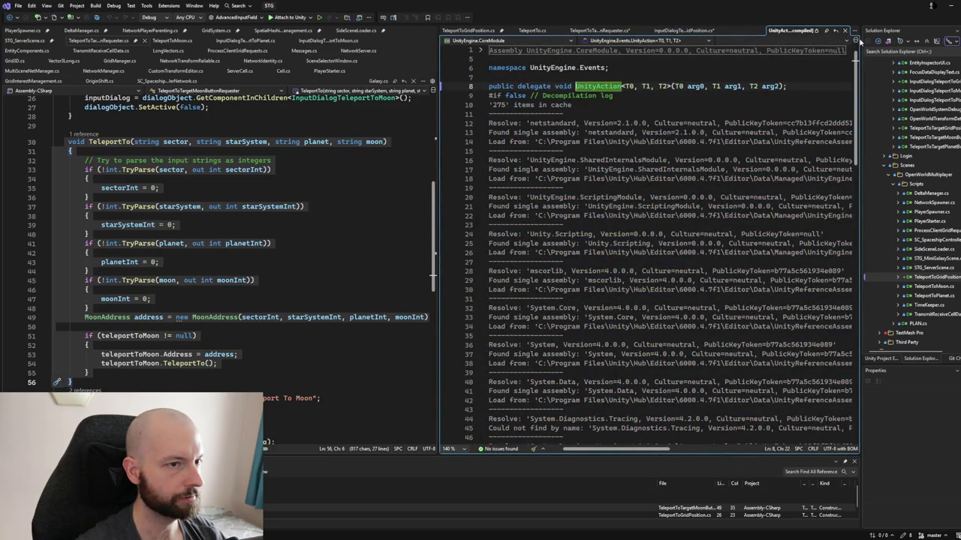
{"action": "left_click", "coordinate": [844, 30]}
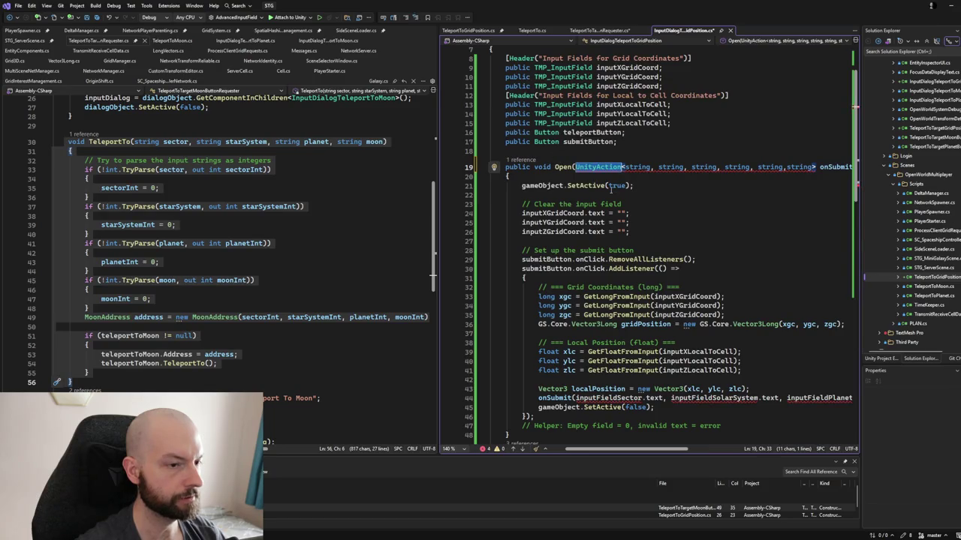
- Reduce Open's callback to UnityAction<string,string,string> and rename it onSubmitGP
{"action": "scroll", "coordinate": [615, 189], "scroll_direction": "right", "scroll_amount": 2}
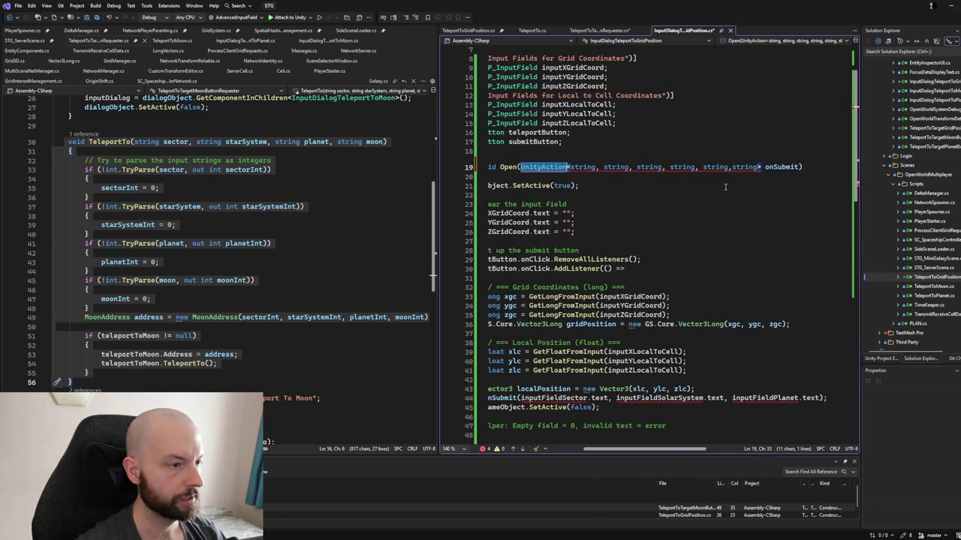
{"action": "scroll", "coordinate": [698, 224], "scroll_direction": "down", "scroll_amount": 1}
{"action": "scroll", "coordinate": [694, 223], "scroll_direction": "left", "scroll_amount": 2}
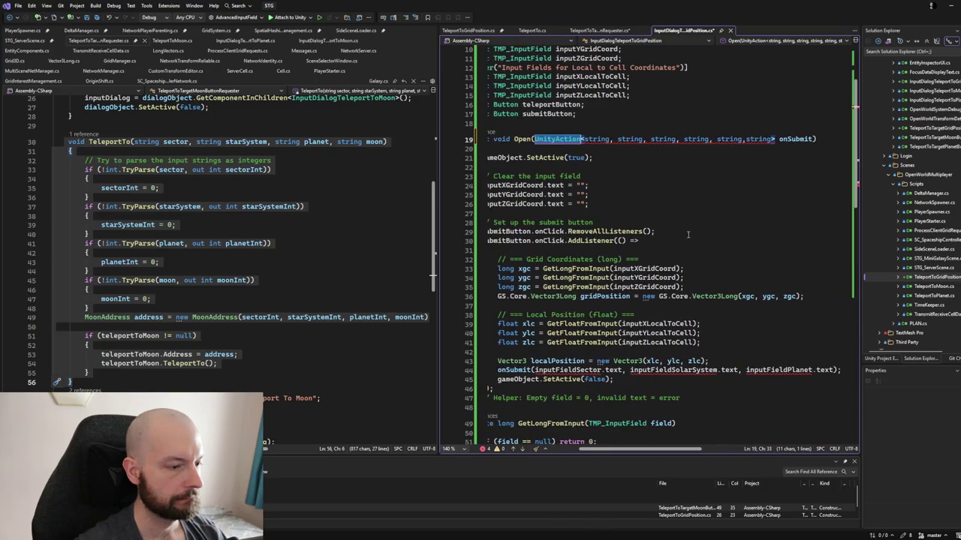
{"action": "scroll", "coordinate": [680, 219], "scroll_direction": "down", "scroll_amount": 1}
{"action": "scroll", "coordinate": [678, 217], "scroll_direction": "down", "scroll_amount": 3}
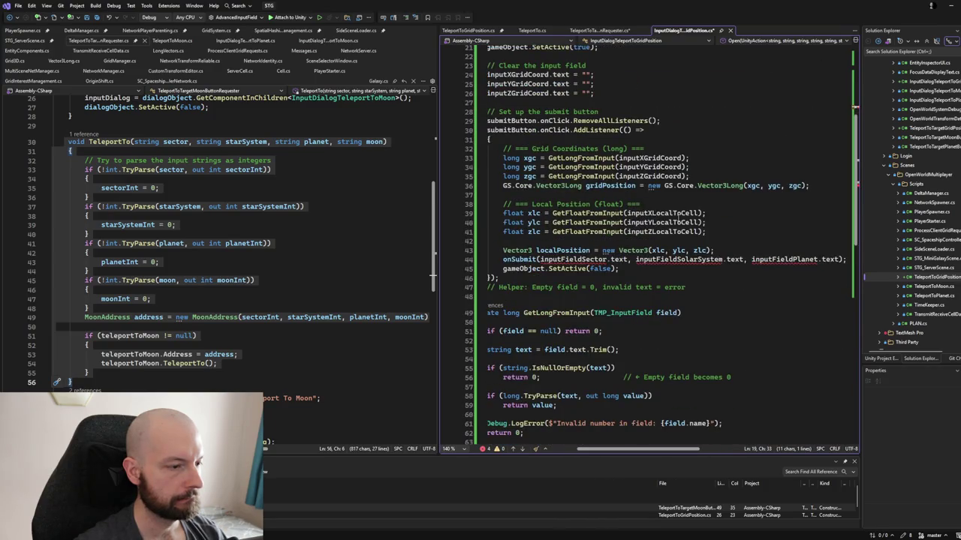
{"action": "scroll", "coordinate": [679, 218], "scroll_direction": "up", "scroll_amount": 4}
{"action": "left_click", "coordinate": [750, 139]}
{"action": "type", "text": ","}
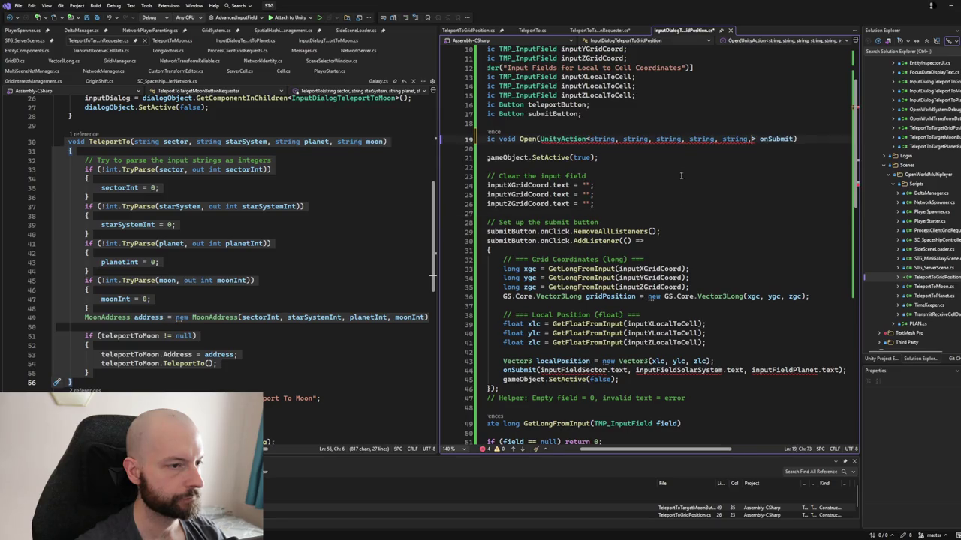
{"action": "key", "text": "BackSpace"}
{"action": "key", "text": "BackSpace"}
{"action": "key", "text": "BackSpace"}
{"action": "type", "text": "S"}
{"action": "key", "text": "BackSpace"}
{"action": "key", "text": "BackSpace"}
{"action": "key", "text": "BackSpace"}
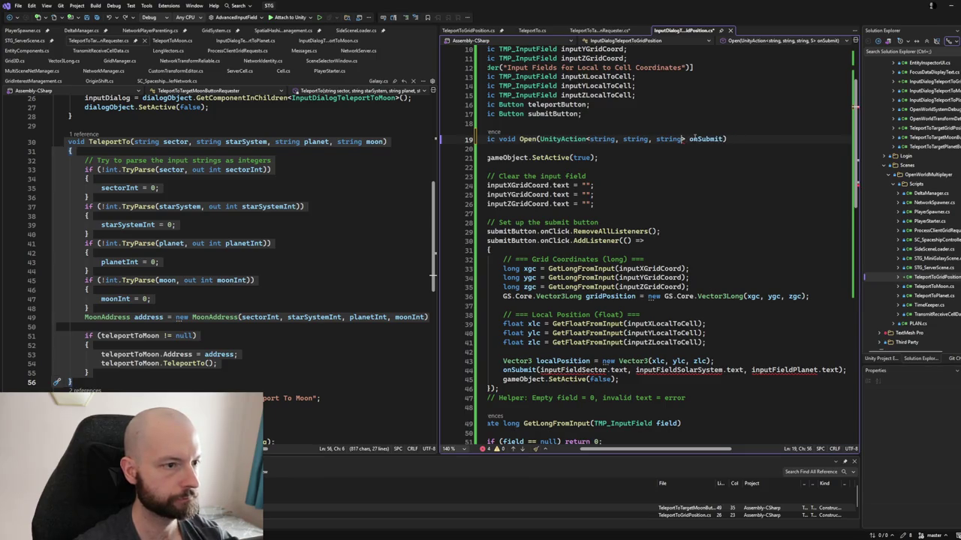
{"action": "left_click", "coordinate": [723, 139]}
{"action": "type", "text": "CP"}
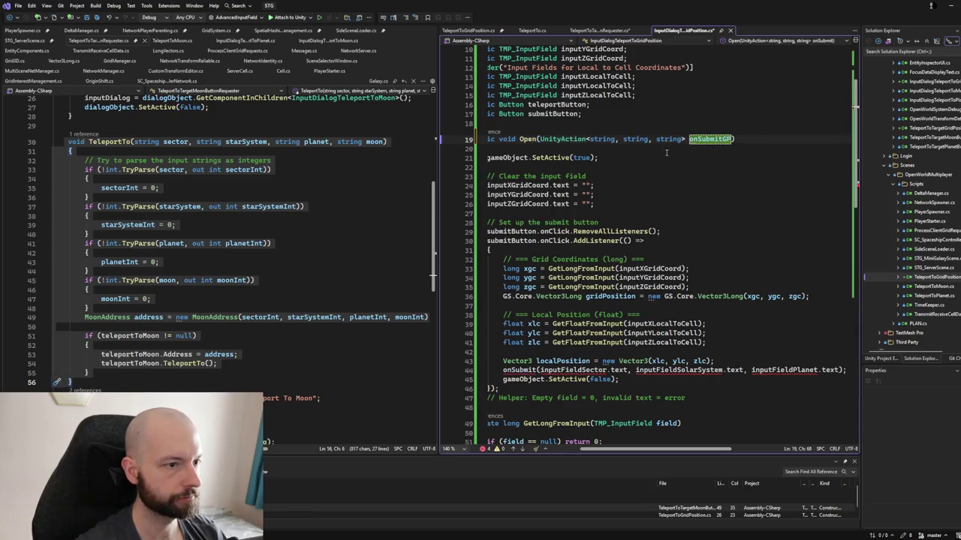
- Add a second three-string UnityAction parameter after onSubmitGP, renaming it onSubmitLC
{"action": "left_click_drag", "start_coordinate": [539, 139], "coordinate": [734, 138]}
{"action": "key", "text": "ctrl+c"}
{"action": "scroll", "coordinate": [610, 170], "scroll_direction": "left", "scroll_amount": 2}
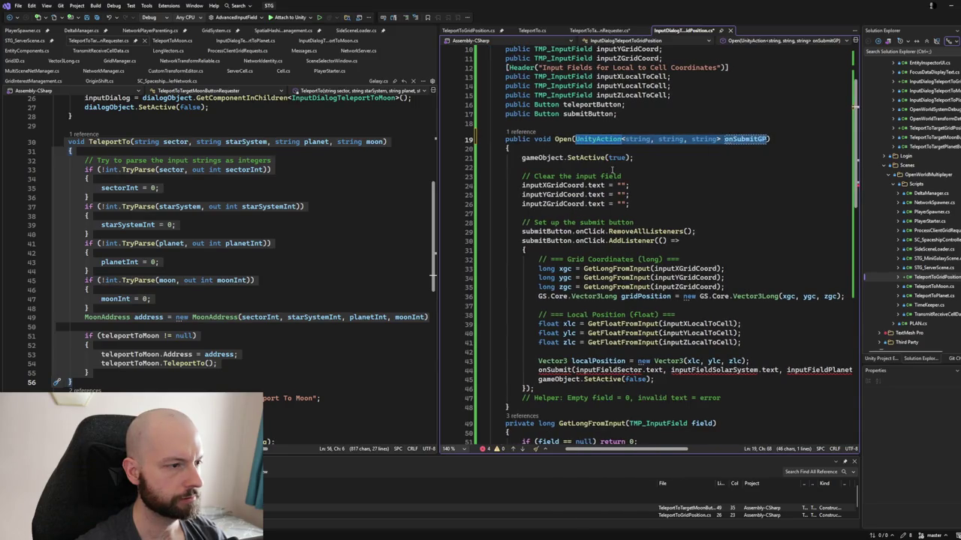
{"action": "left_click", "coordinate": [769, 139]}
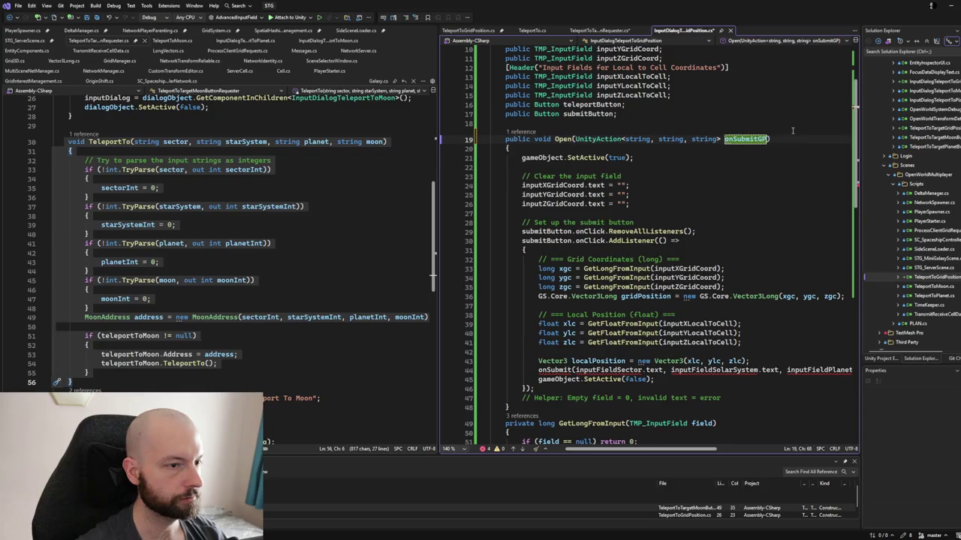
{"action": "type", "text": ","}
{"action": "key", "text": "ctrl+v"}
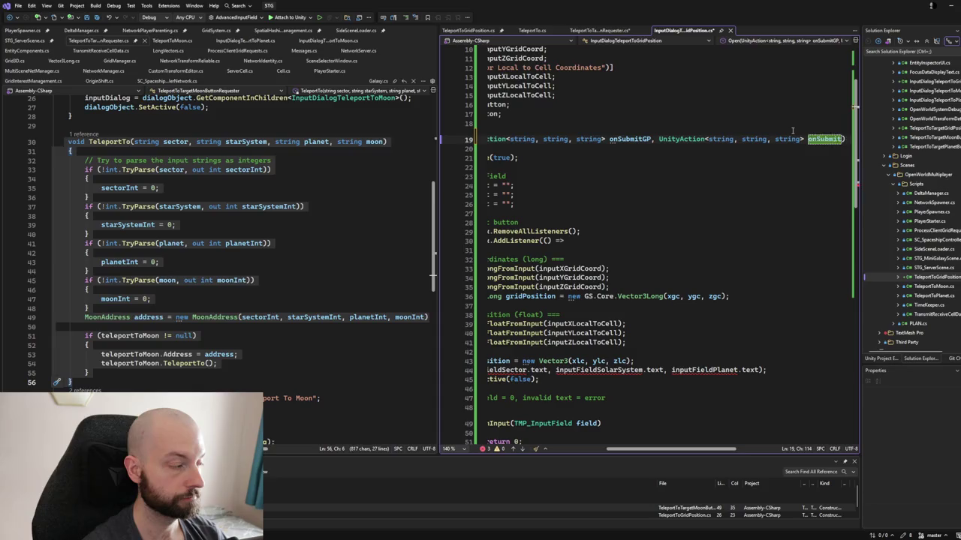
{"action": "type", "text": "LC"}
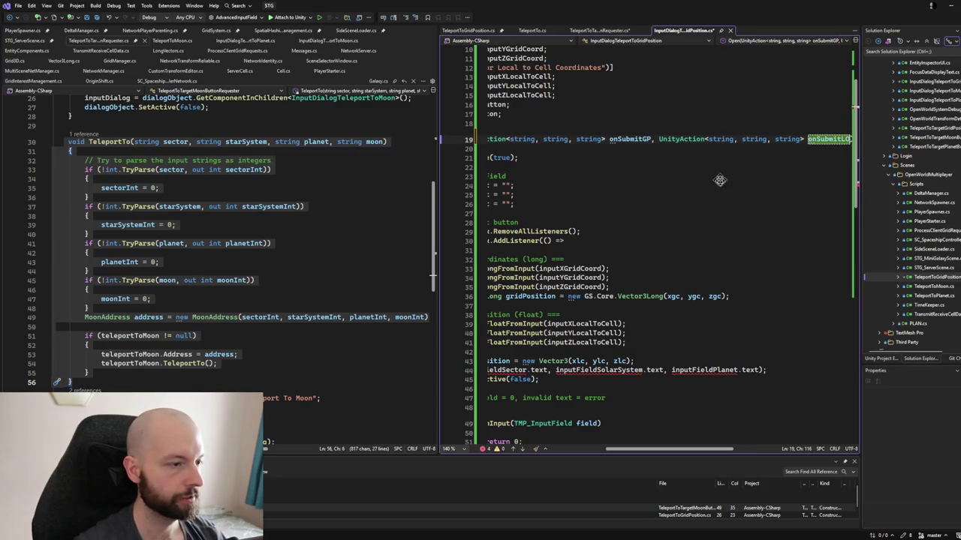
{"action": "scroll", "coordinate": [651, 189], "scroll_direction": "left", "scroll_amount": 3}
{"action": "scroll", "coordinate": [651, 189], "scroll_direction": "down", "scroll_amount": 2}
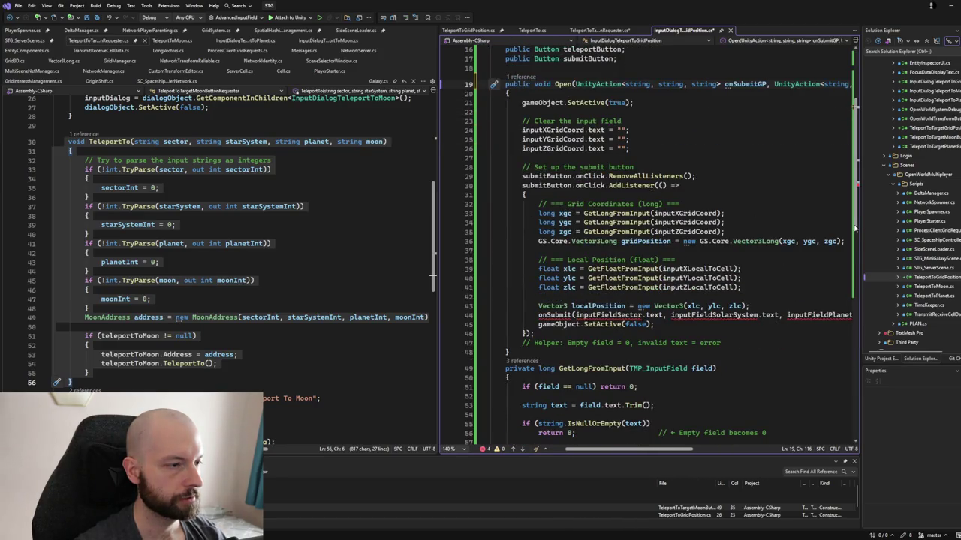
{"action": "scroll", "coordinate": [303, 264], "scroll_direction": "down", "scroll_amount": 1}
{"action": "scroll", "coordinate": [303, 264], "scroll_direction": "up", "scroll_amount": 8}
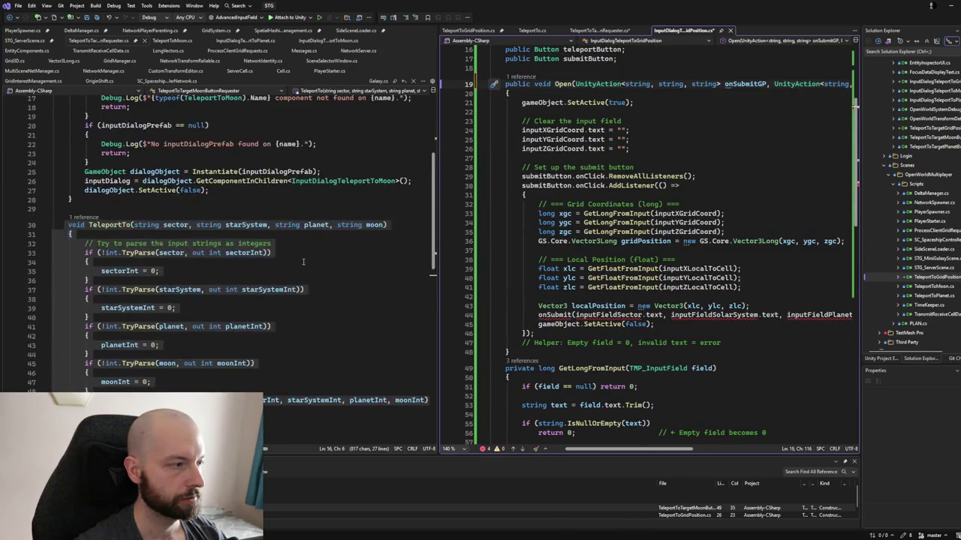
{"action": "scroll", "coordinate": [303, 261], "scroll_direction": "down", "scroll_amount": 3}
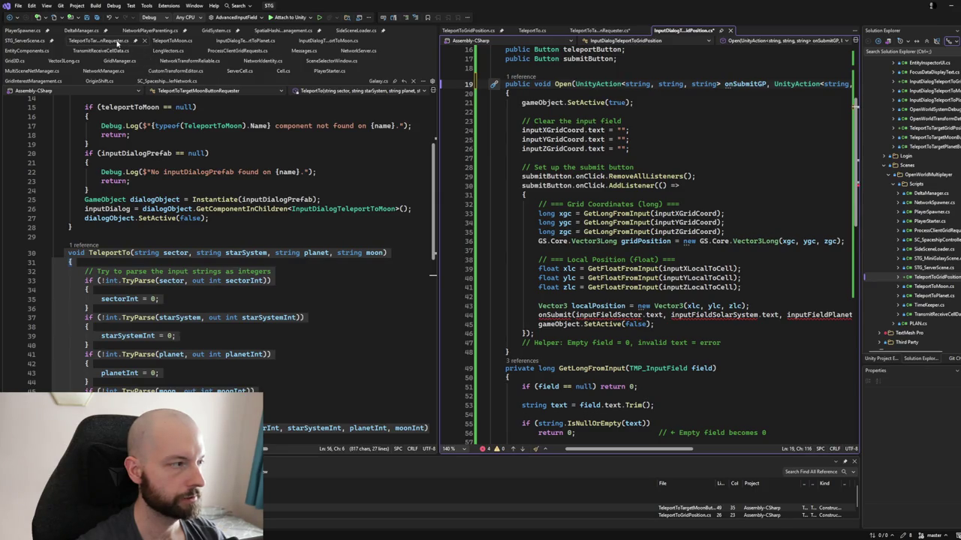
- Show InputDialogTeleportToPlanet.cs on the left and select the grid dialog's coordinate parsing code
{"action": "left_click", "coordinate": [244, 41]}
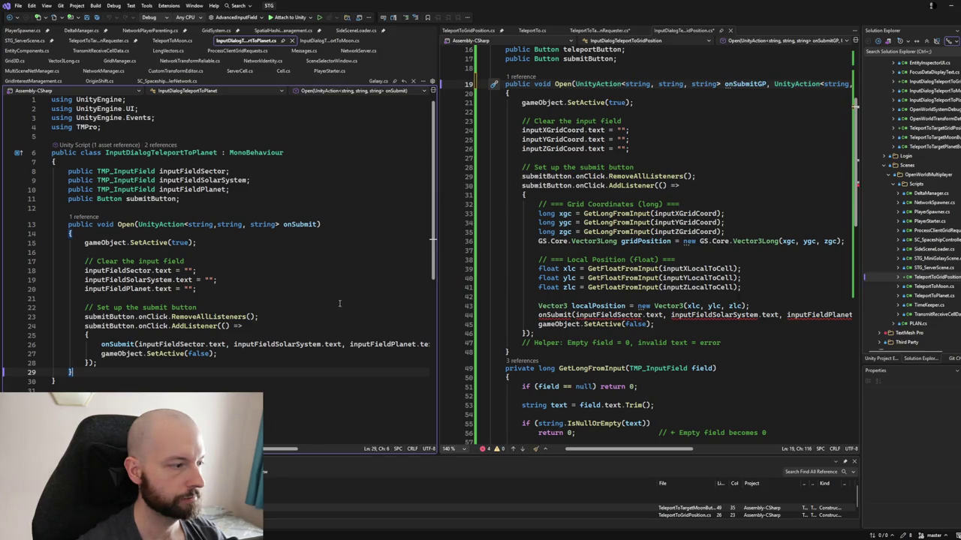
{"action": "mouse_move", "coordinate": [530, 204]}
{"action": "left_mouse_down"}
{"action": "mouse_move", "coordinate": [743, 288]}
{"action": "mouse_move", "coordinate": [674, 315]}
{"action": "mouse_move", "coordinate": [747, 305]}
{"action": "mouse_move", "coordinate": [739, 289]}
{"action": "mouse_move", "coordinate": [748, 304]}
{"action": "left_mouse_up"}
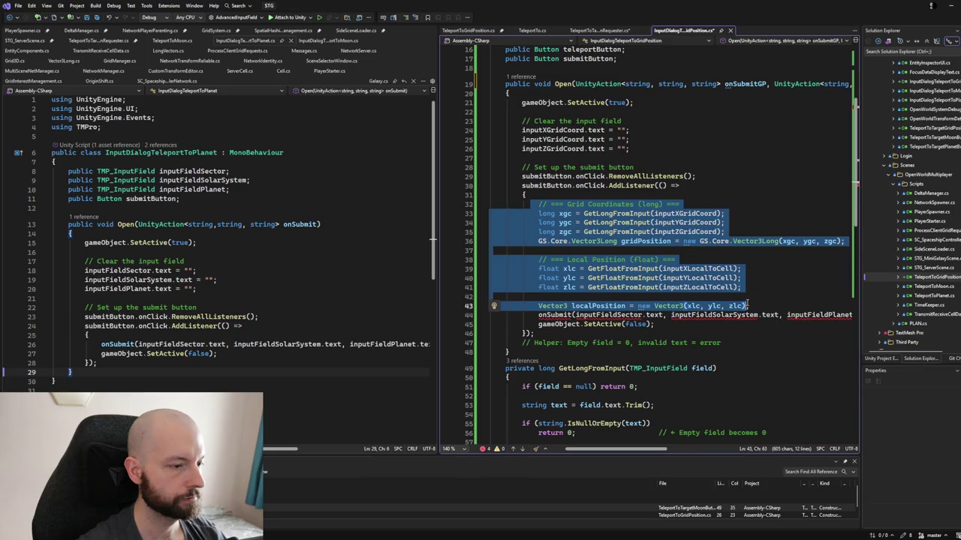
- Delete the coordinate parsing block, the leftover blank line and the helper comment from the submit handler
{"action": "key", "text": "Delete"}
{"action": "left_click_drag", "start_coordinate": [535, 205], "coordinate": [549, 197]}
{"action": "key", "text": "Delete"}
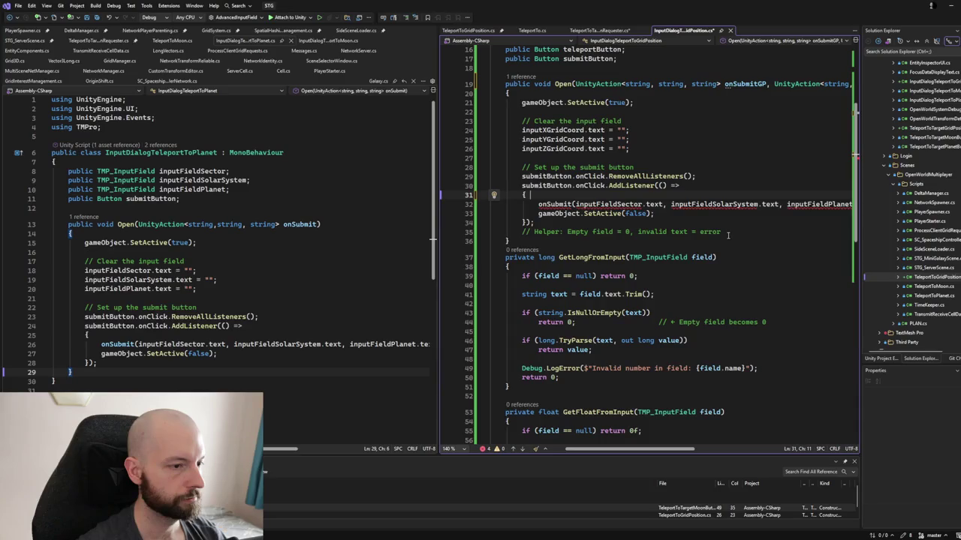
{"action": "left_click_drag", "start_coordinate": [722, 232], "coordinate": [718, 225]}
{"action": "key", "text": "BackSpace"}
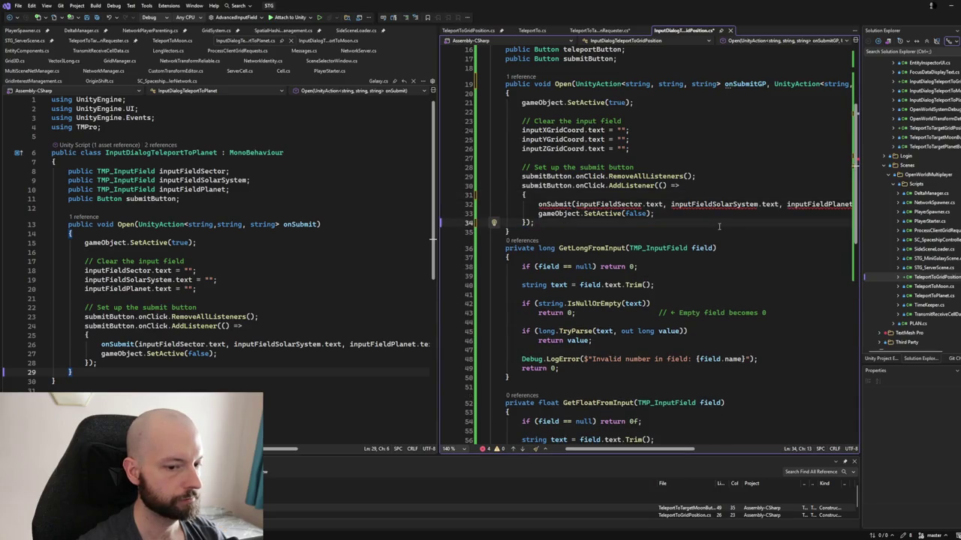
{"action": "key", "text": "Left"}
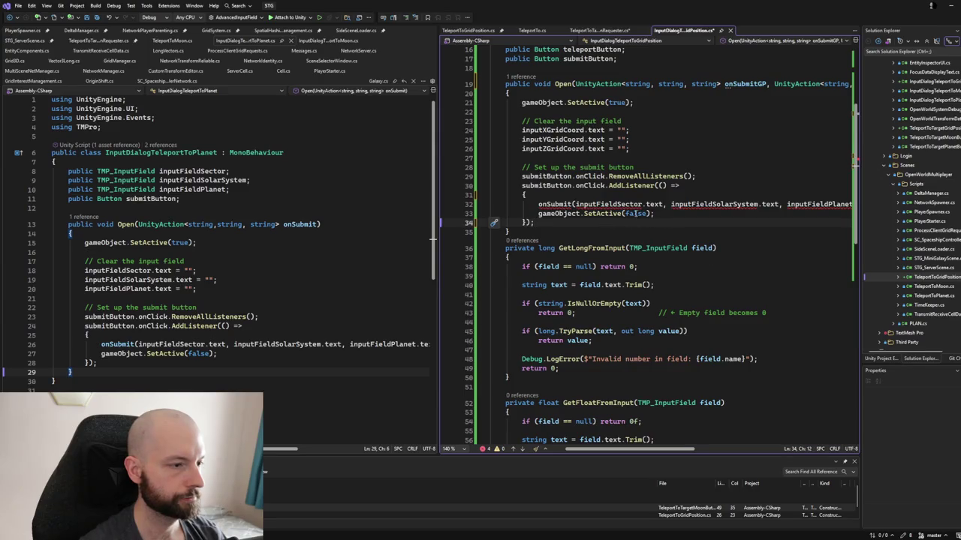
{"action": "scroll", "coordinate": [629, 214], "scroll_direction": "up", "scroll_amount": 1}
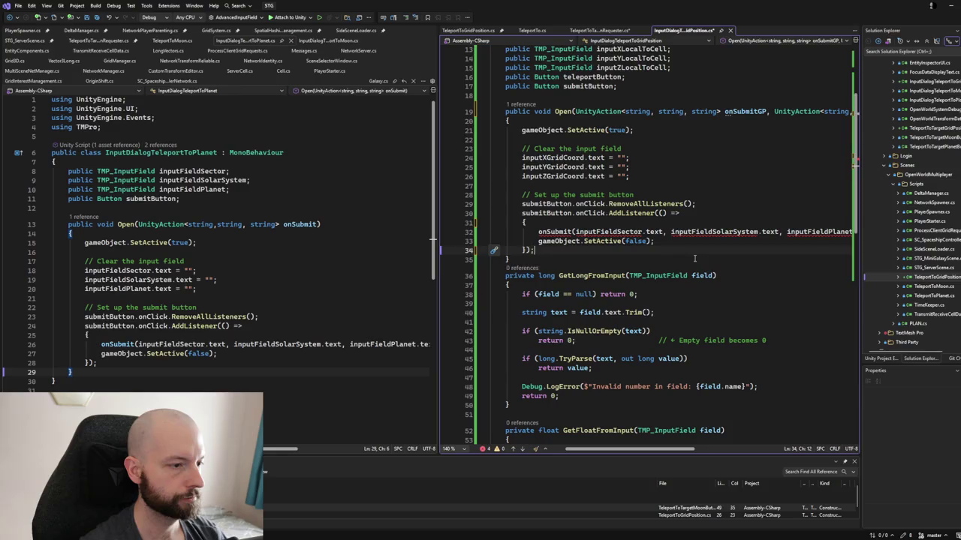
{"action": "left_click_drag", "start_coordinate": [637, 451], "coordinate": [627, 455]}
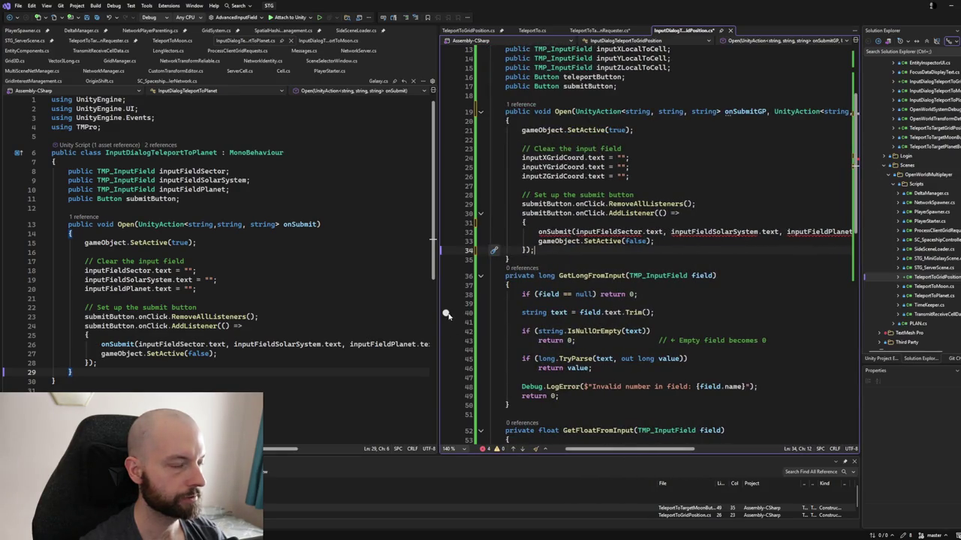
- Widen the right editor group showing InputDialogTeleportToGridPosition.cs so its lines fit
{"action": "left_click_drag", "start_coordinate": [440, 322], "coordinate": [377, 322]}
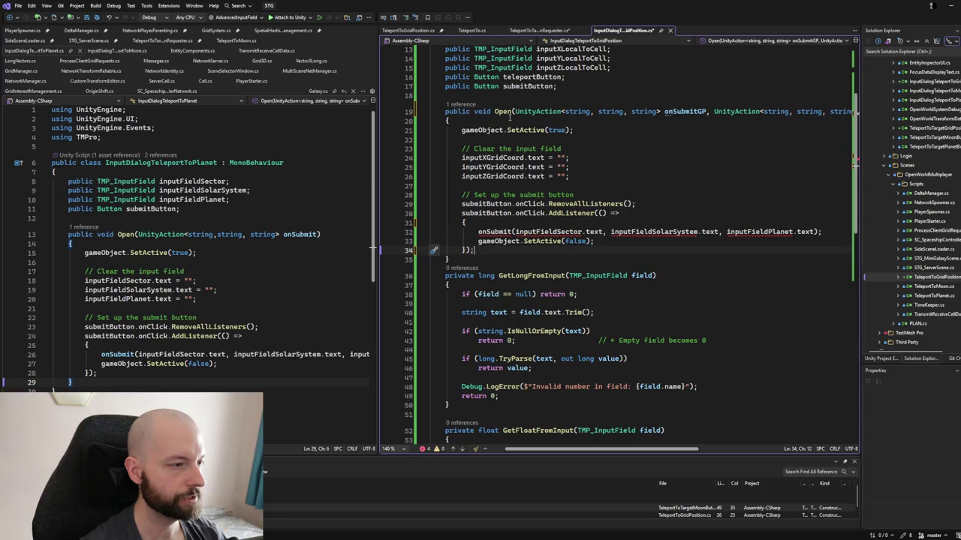
{"action": "left_click", "coordinate": [504, 112]}
{"action": "scroll", "coordinate": [536, 95], "scroll_direction": "up", "scroll_amount": 3}
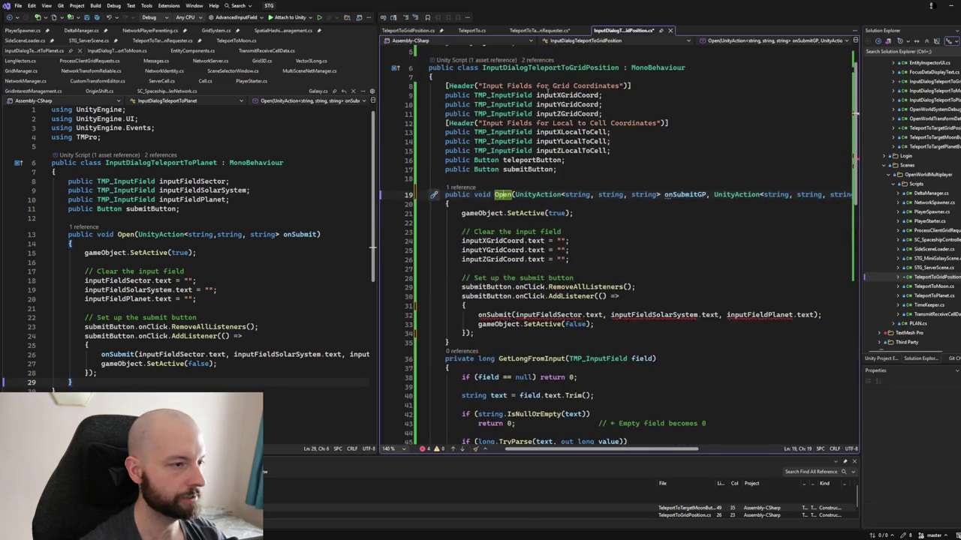
{"action": "scroll", "coordinate": [637, 71], "scroll_direction": "up", "scroll_amount": 1}
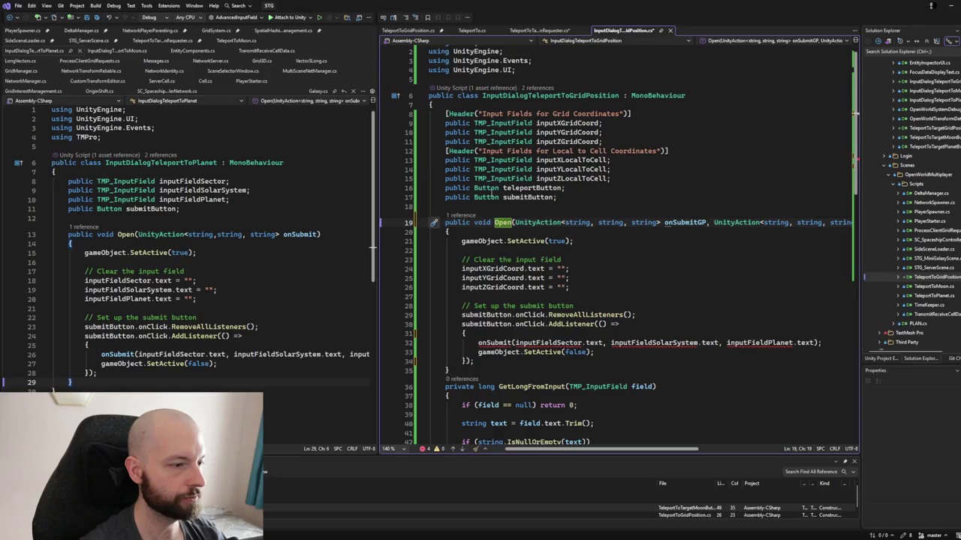
{"action": "scroll", "coordinate": [533, 191], "scroll_direction": "down", "scroll_amount": 2}
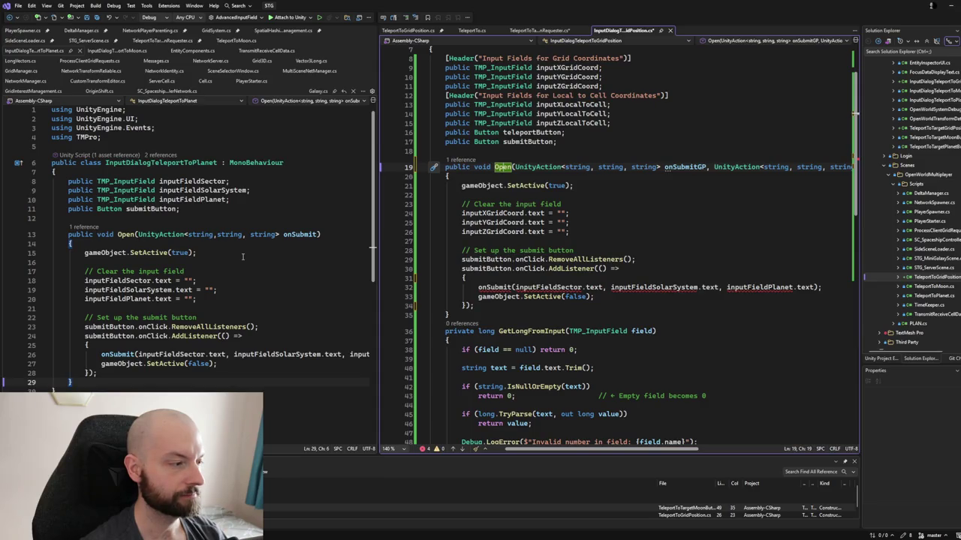
{"action": "left_click", "coordinate": [140, 162]}
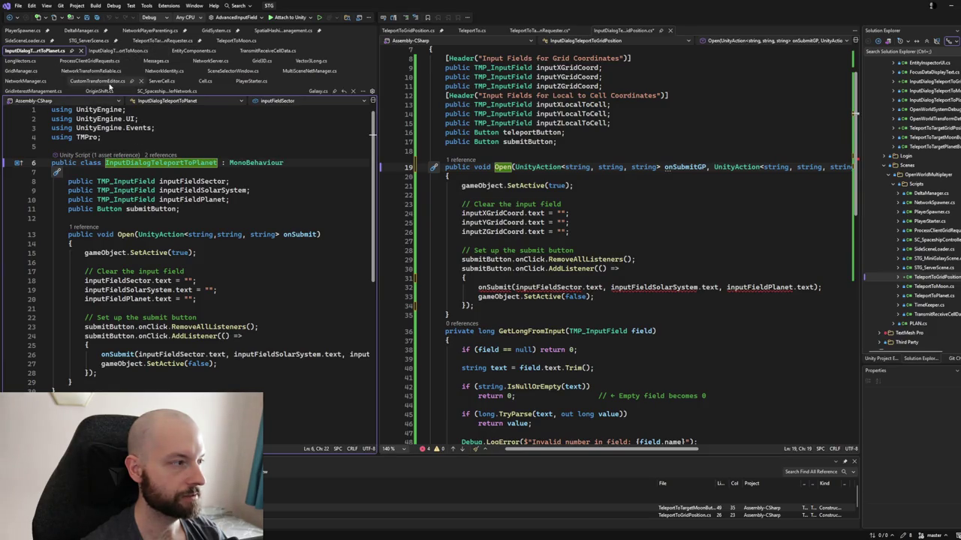
{"action": "left_click", "coordinate": [116, 50]}
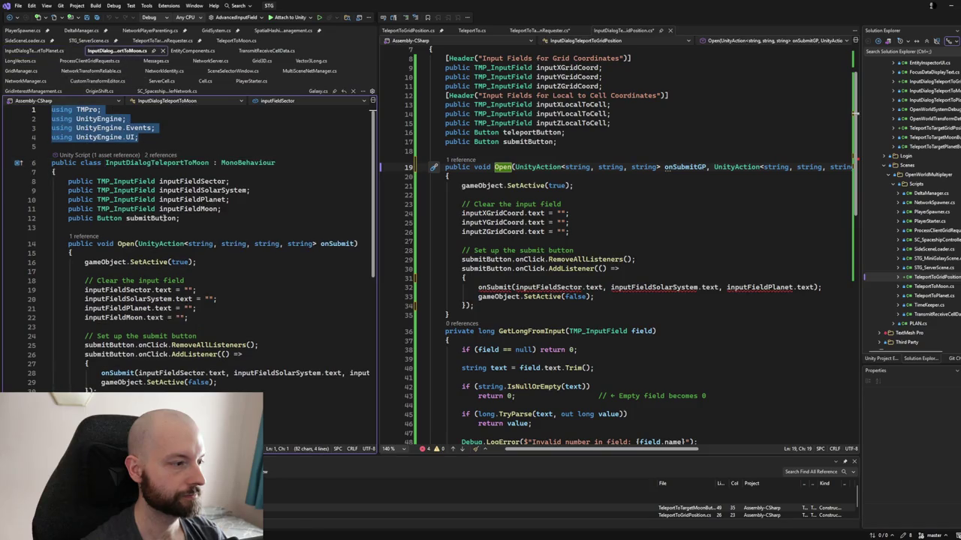
{"action": "left_click", "coordinate": [50, 51]}
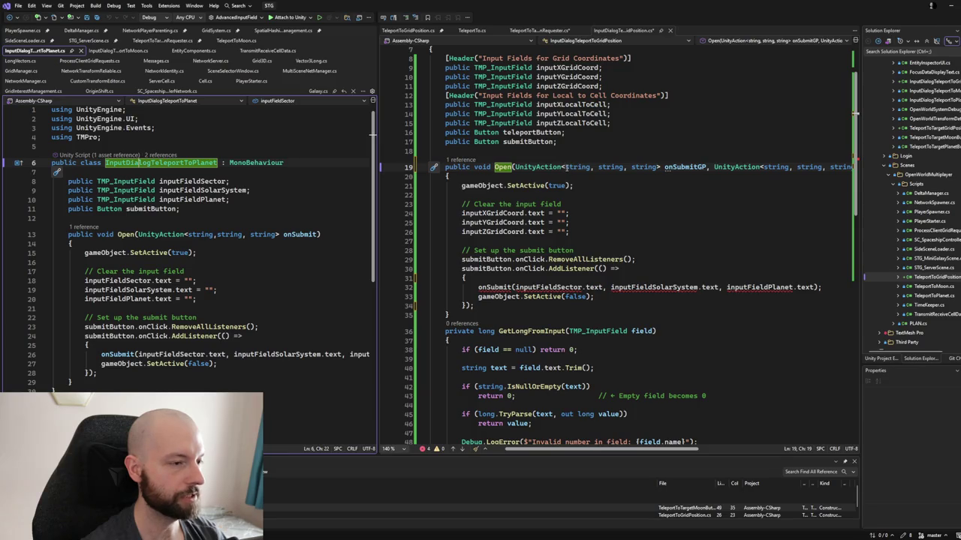
- Change Open's parameters to one UnityAction<string[]> onSubmit, dropping the second callback
{"action": "left_click_drag", "start_coordinate": [566, 167], "coordinate": [651, 165]}
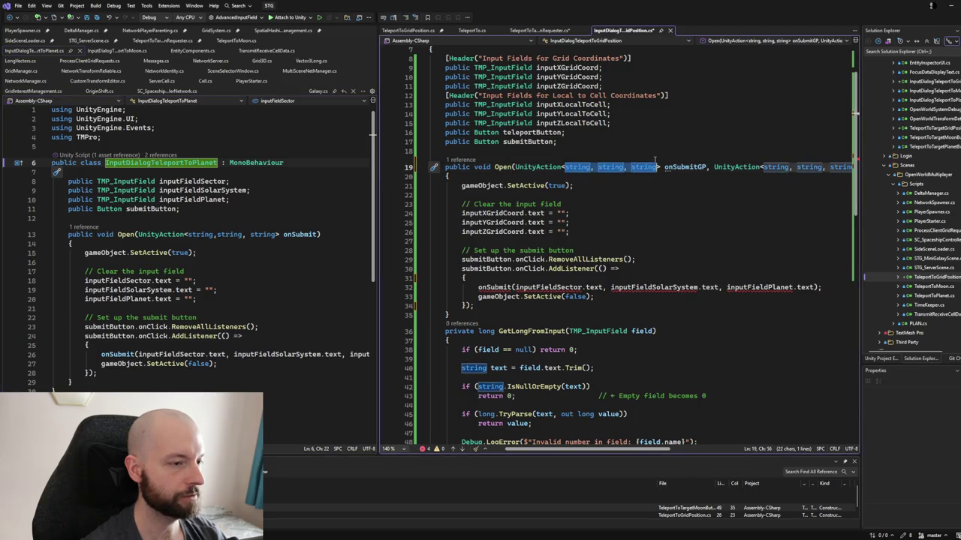
{"action": "type", "text": "STRIN"}
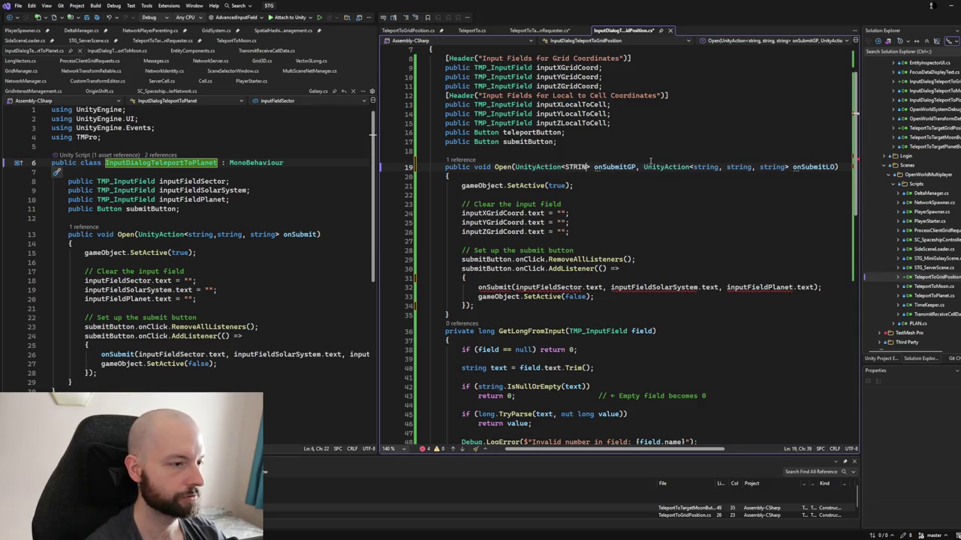
{"action": "type", "text": "[]"}
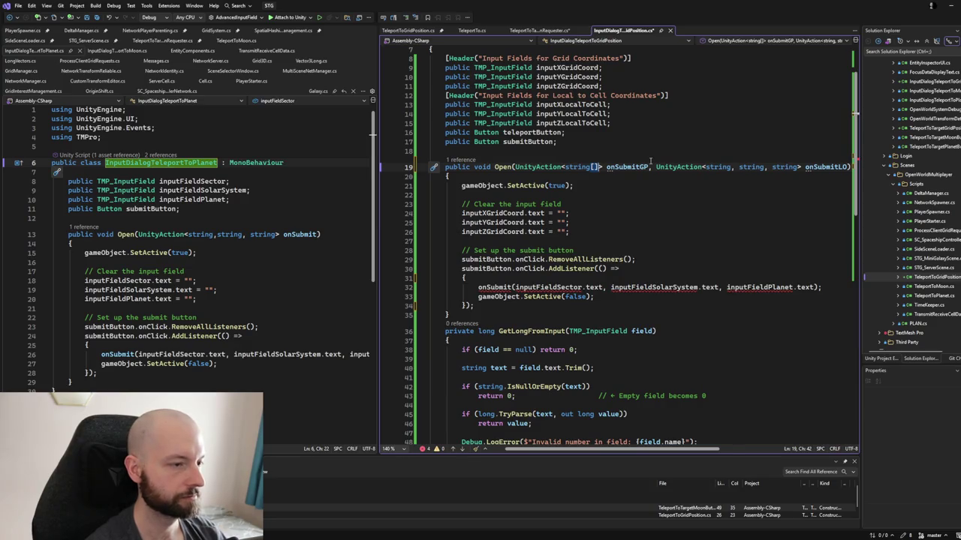
{"action": "left_click", "coordinate": [650, 165]}
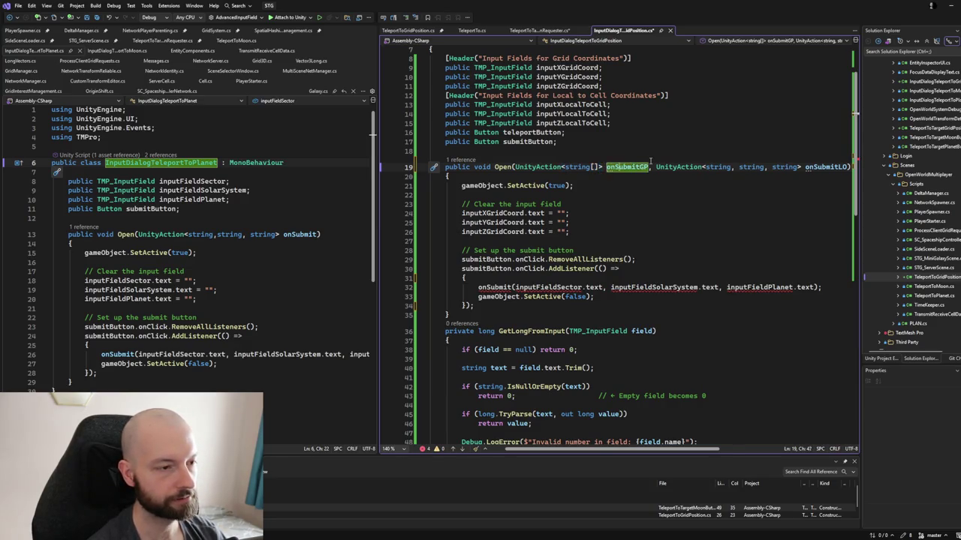
{"action": "key", "text": "BackSpace"}
{"action": "key", "text": "ctrl+Delete"}
{"action": "key", "text": "ctrl+Delete"}
{"action": "key", "text": "ctrl+Delete"}
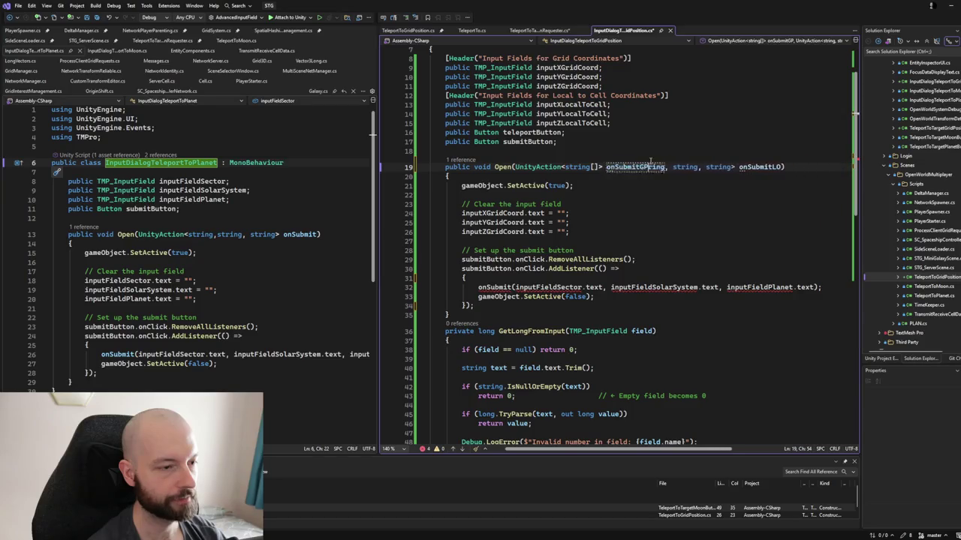
{"action": "key", "text": "ctrl+Delete"}
{"action": "key", "text": "ctrl+Delete"}
{"action": "key", "text": "ctrl+Delete"}
{"action": "key", "text": "BackSpace"}
{"action": "key", "text": "BackSpace"}
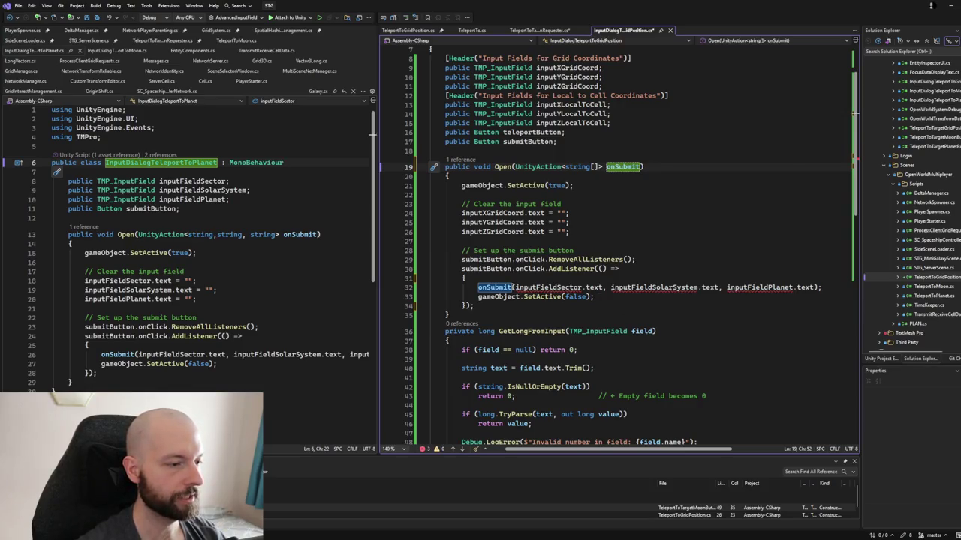
- Declare var input = new string[6]; at the top of the submit listener
{"action": "left_click", "coordinate": [517, 287]}
{"action": "key", "text": "ctrl+shift+Right"}
{"action": "key", "text": "ctrl+shift+Right"}
{"action": "key", "text": "ctrl+shift+Right"}
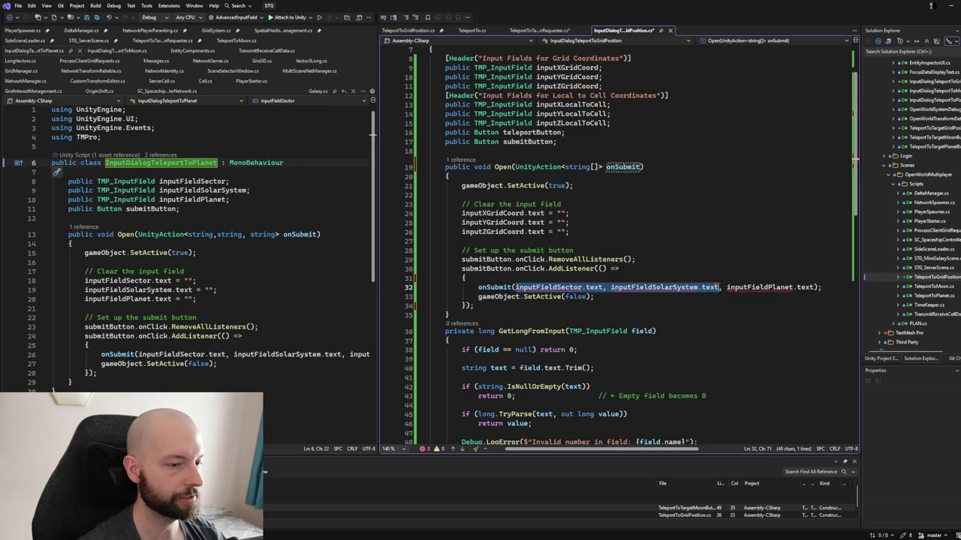
{"action": "left_click", "coordinate": [515, 276]}
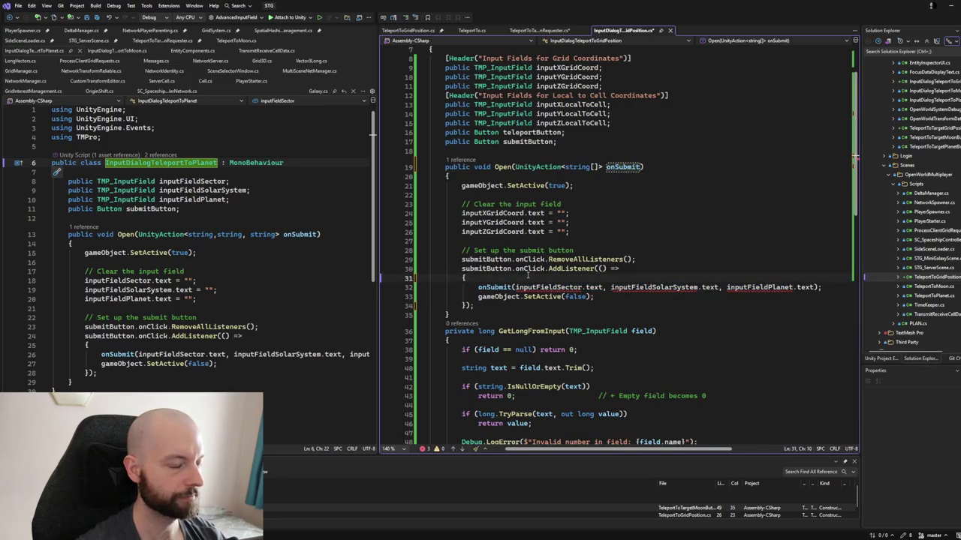
{"action": "key", "text": "Return"}
{"action": "type", "text": "va"}
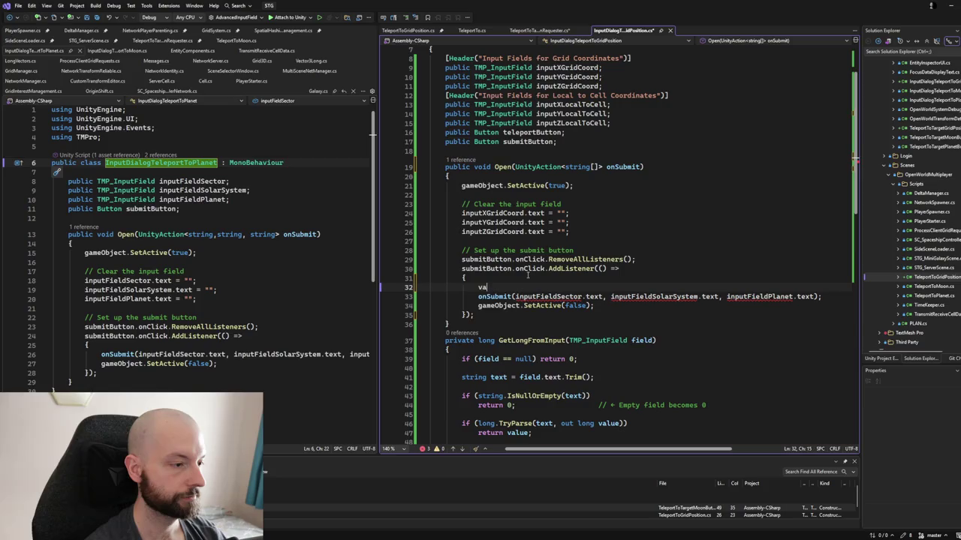
{"action": "type", "text": "r new"}
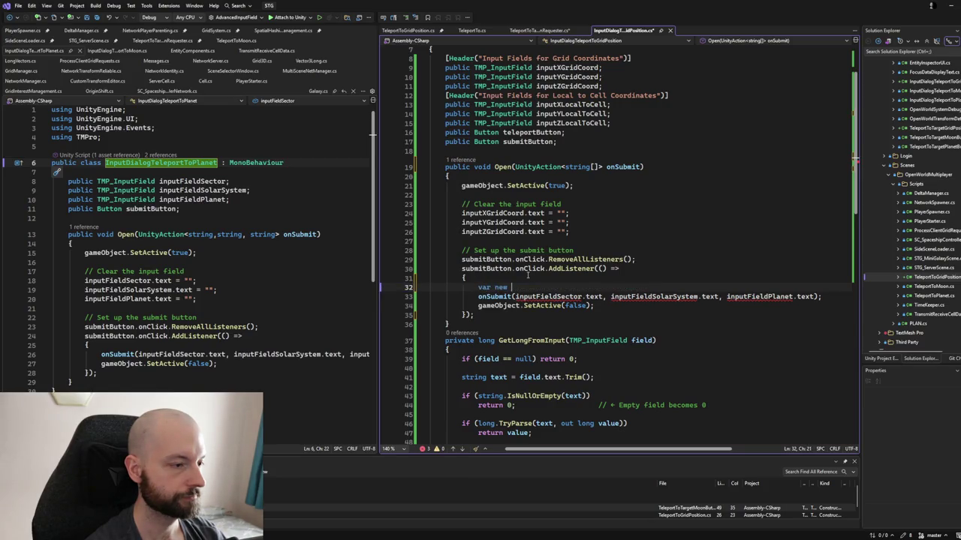
{"action": "key", "text": "BackSpace"}
{"action": "key", "text": "BackSpace"}
{"action": "key", "text": "BackSpace"}
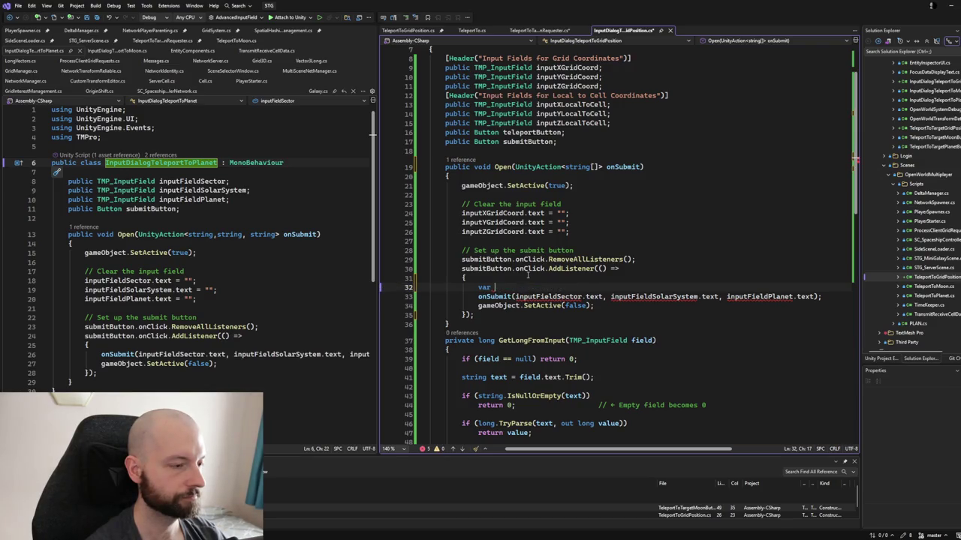
{"action": "type", "text": "input ="}
{"action": "type", "text": " new string[6];"}
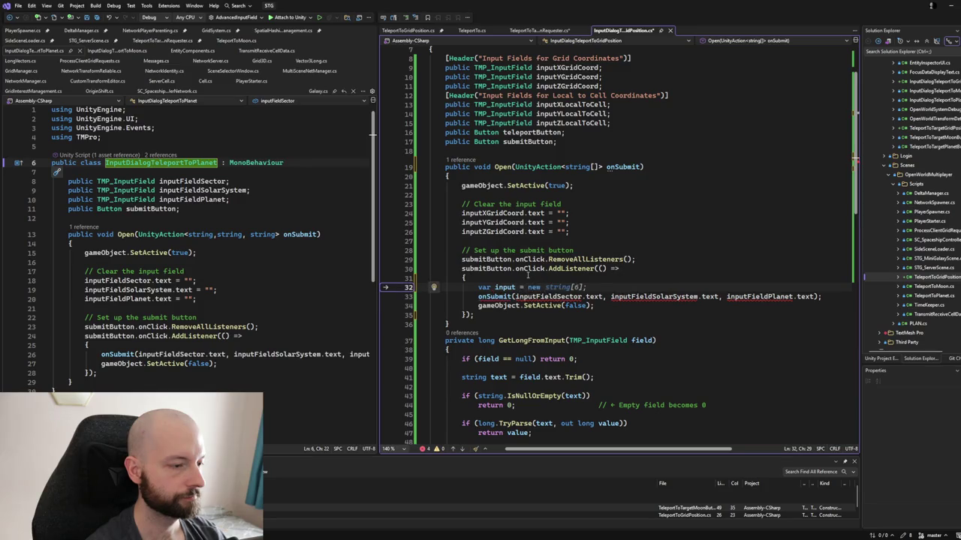
{"action": "key", "text": "Return"}
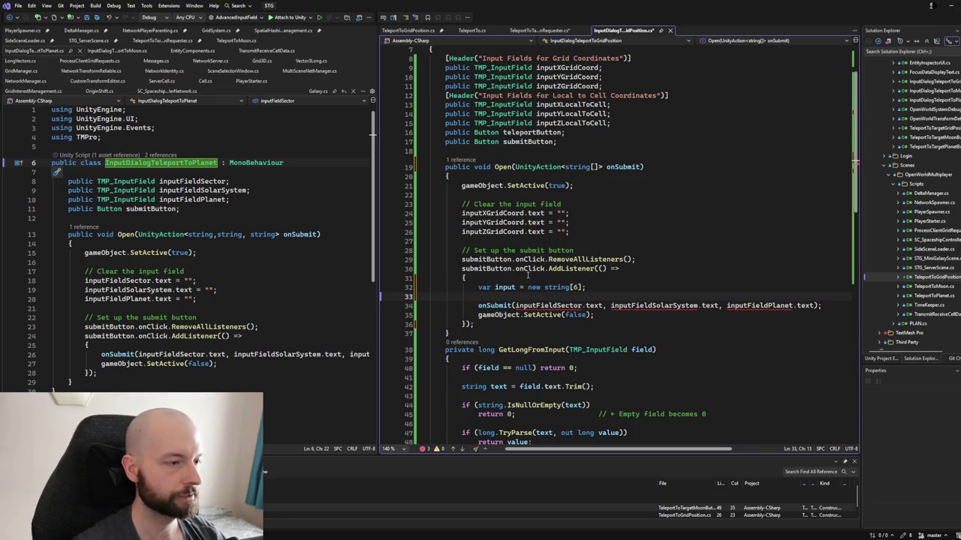
{"action": "scroll", "coordinate": [527, 275], "scroll_direction": "down", "scroll_amount": 1}
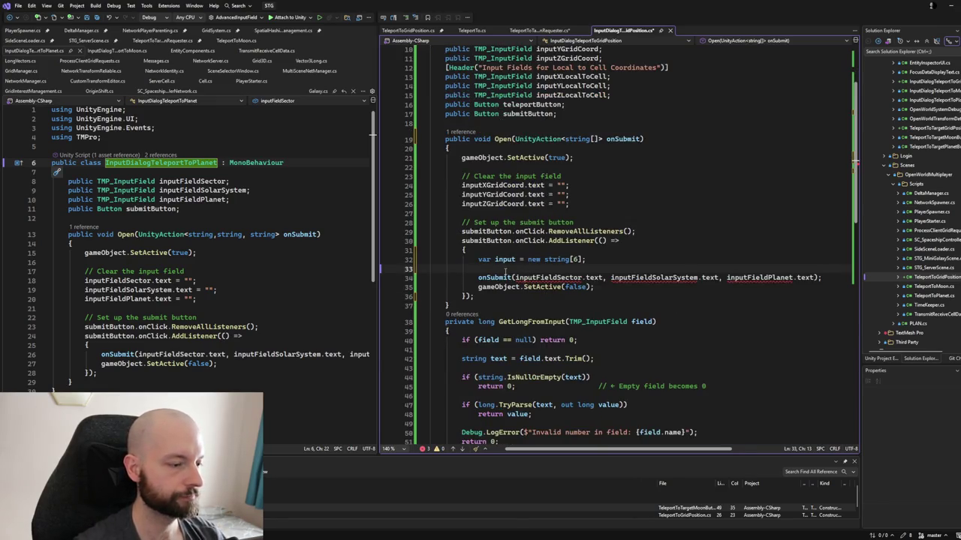
- Write the assignment input[0] = inputXGridCoord.text below the array declaration
{"action": "type", "text": "input"}
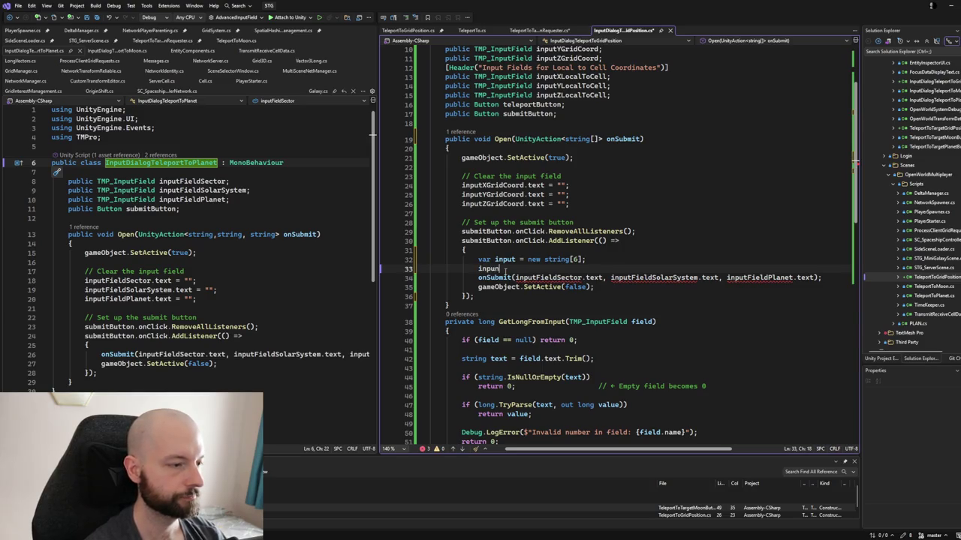
{"action": "type", "text": "[0]"}
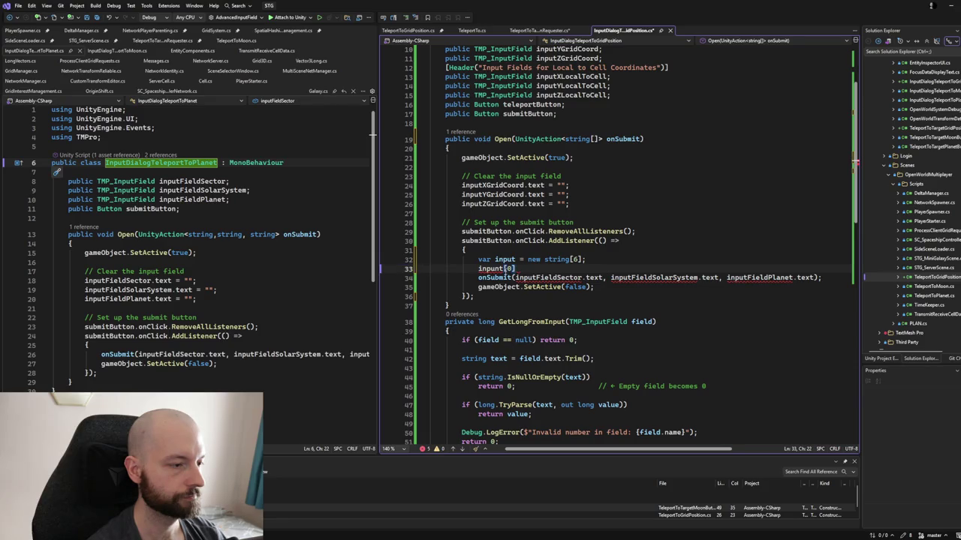
{"action": "type", "text": " ="}
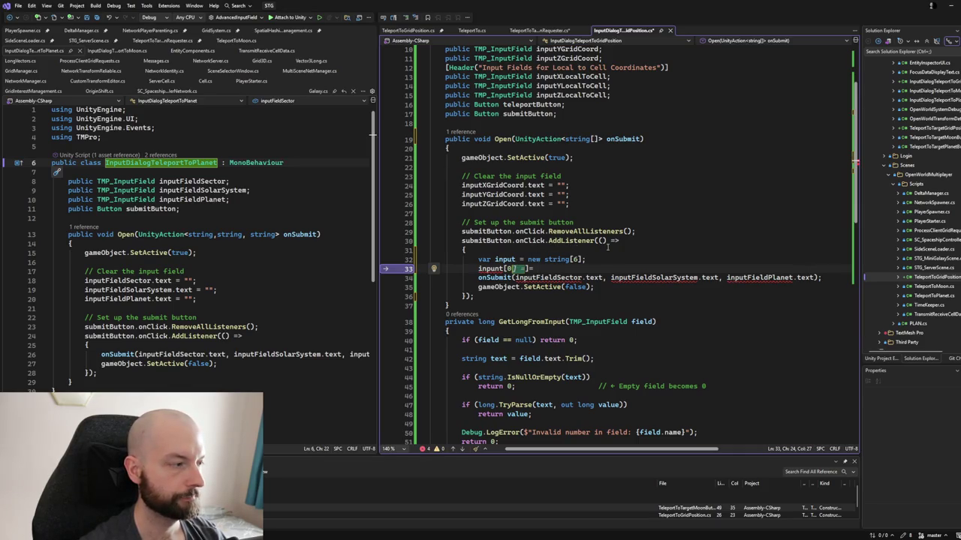
{"action": "scroll", "coordinate": [550, 268], "scroll_direction": "up", "scroll_amount": 2}
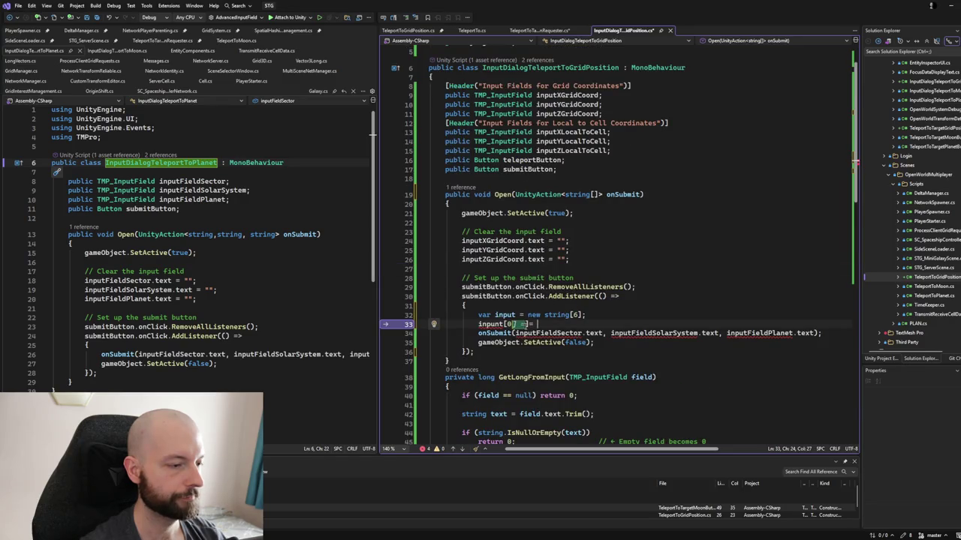
{"action": "key", "text": "Left"}
{"action": "key", "text": "Left"}
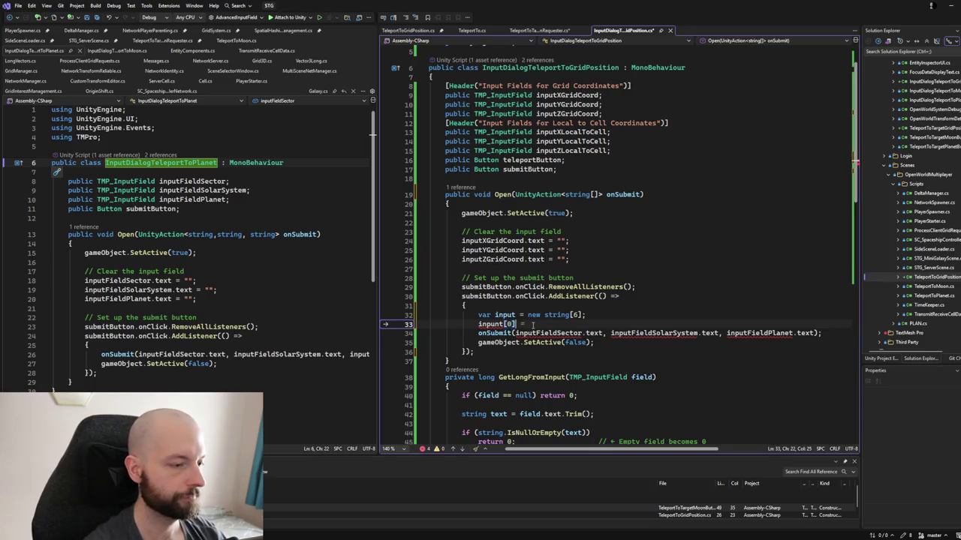
{"action": "key", "text": "Right"}
{"action": "key", "text": "Right"}
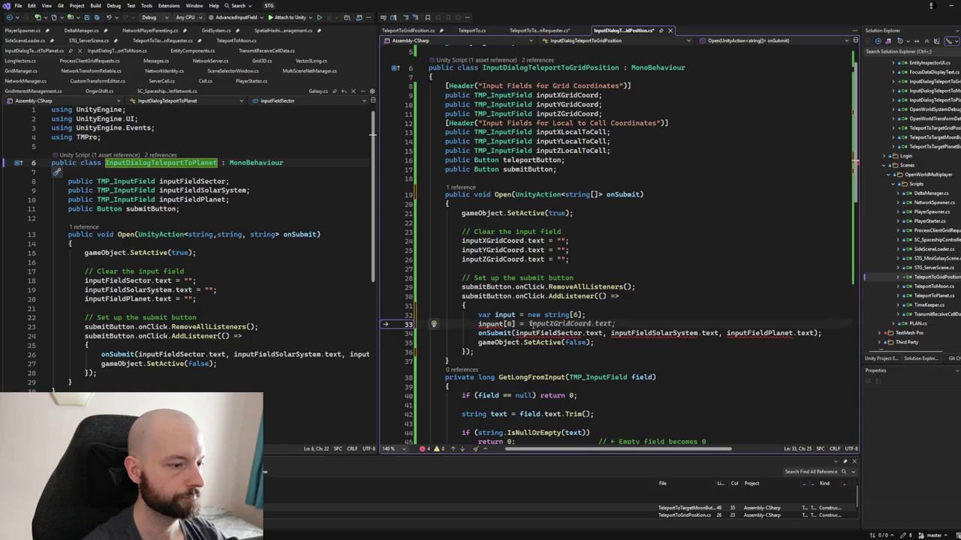
{"action": "key", "text": "Tab"}
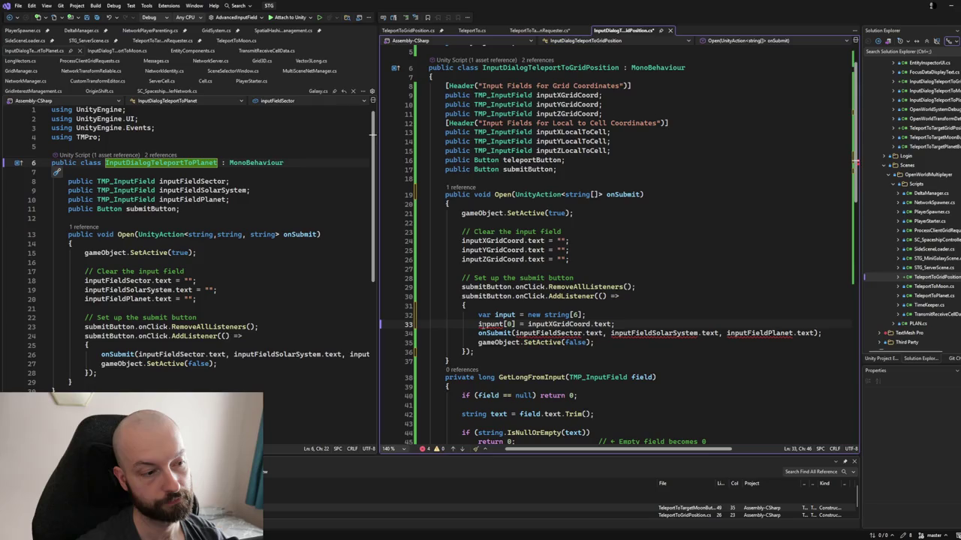
{"action": "double_click", "coordinate": [504, 316]}
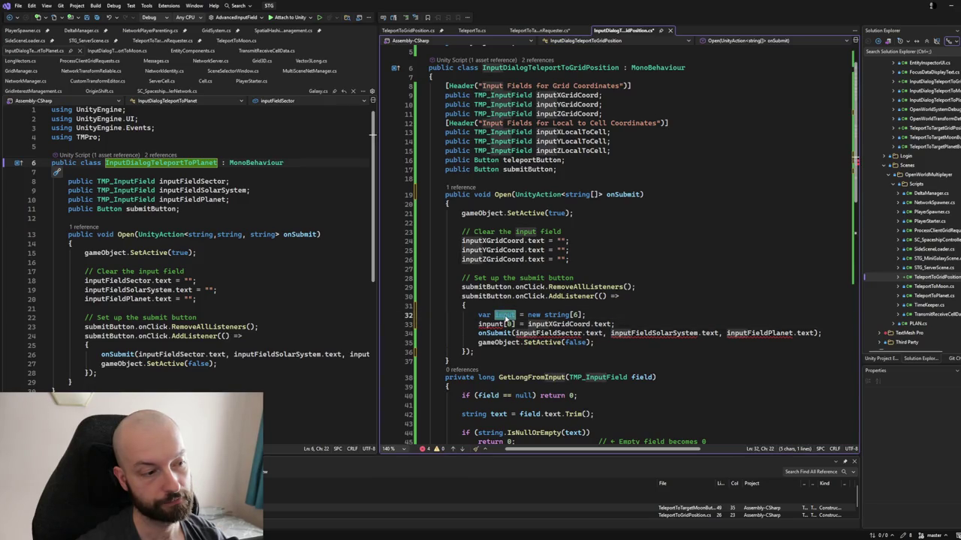
{"action": "left_click", "coordinate": [612, 323]}
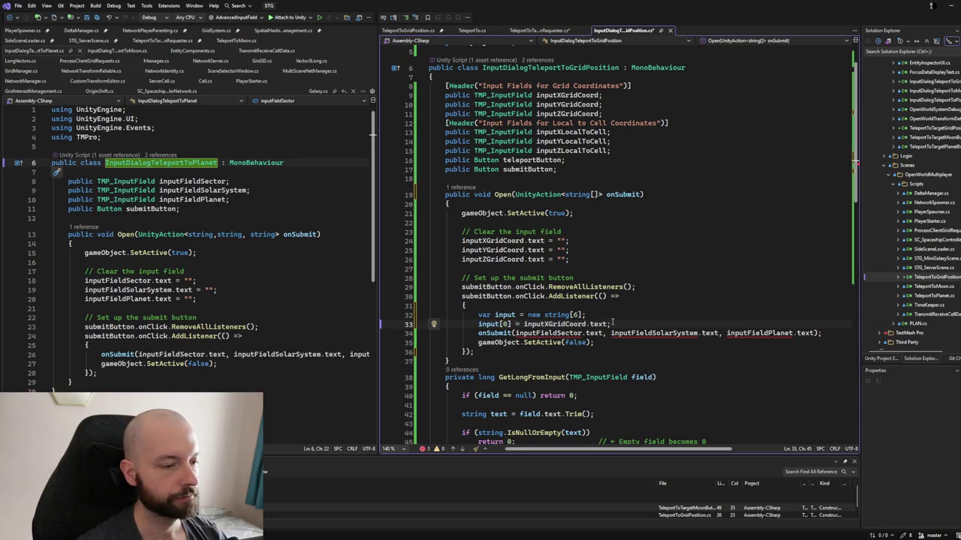
{"action": "left_click", "coordinate": [513, 323]}
{"action": "key", "text": "Escape"}
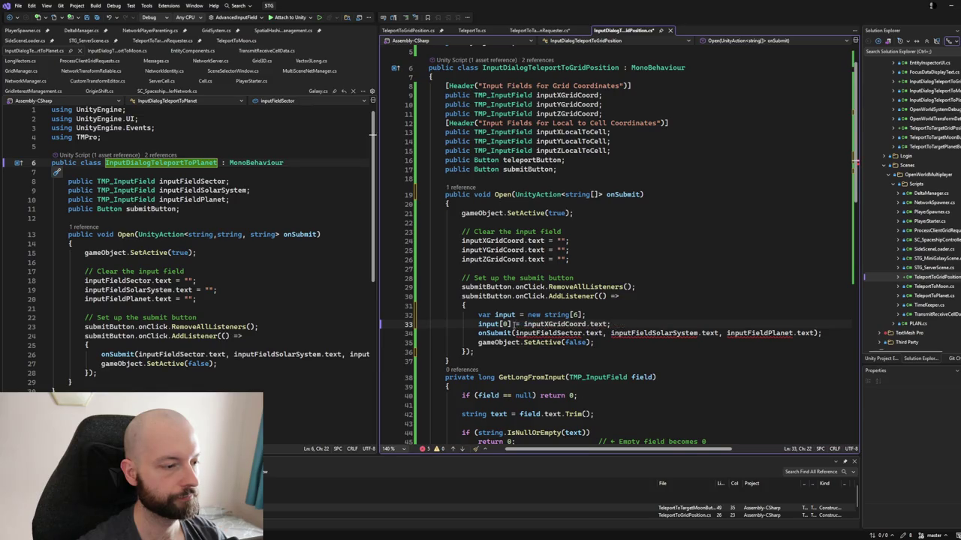
{"action": "type", "text": "input"}
{"action": "key", "text": "ctrl+z"}
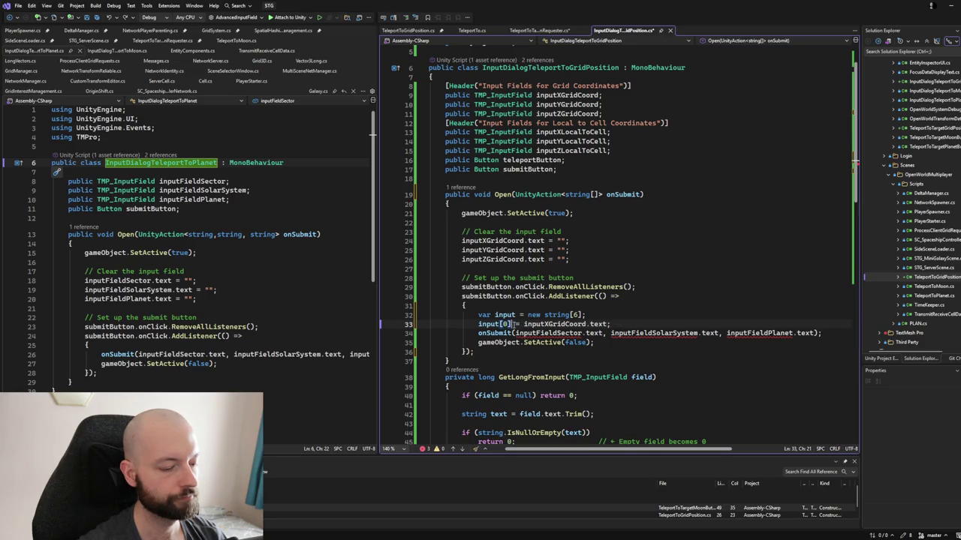
- Duplicate the assignment into lines for input[1] through input[5], each still reading inputXGridCoord.text
{"action": "key", "text": "ctrl+d"}
{"action": "key", "text": "ctrl+d"}
{"action": "key", "text": "ctrl+d"}
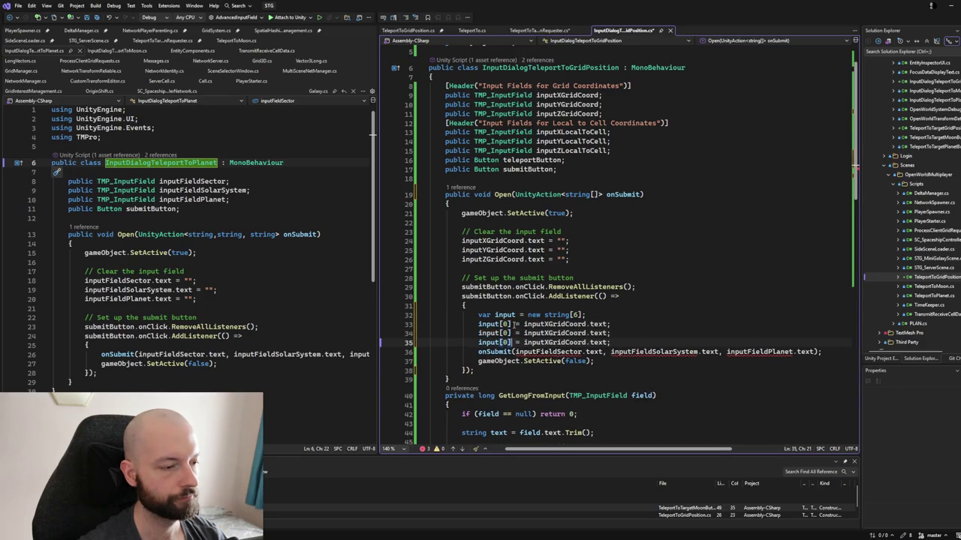
{"action": "key", "text": "ctrl+d"}
{"action": "left_click", "coordinate": [508, 333]}
{"action": "key", "text": "BackSpace"}
{"action": "type", "text": "1"}
{"action": "key", "text": "Down"}
{"action": "key", "text": "BackSpace"}
{"action": "type", "text": "2"}
{"action": "key", "text": "Down"}
{"action": "key", "text": "BackSpace"}
{"action": "type", "text": "3"}
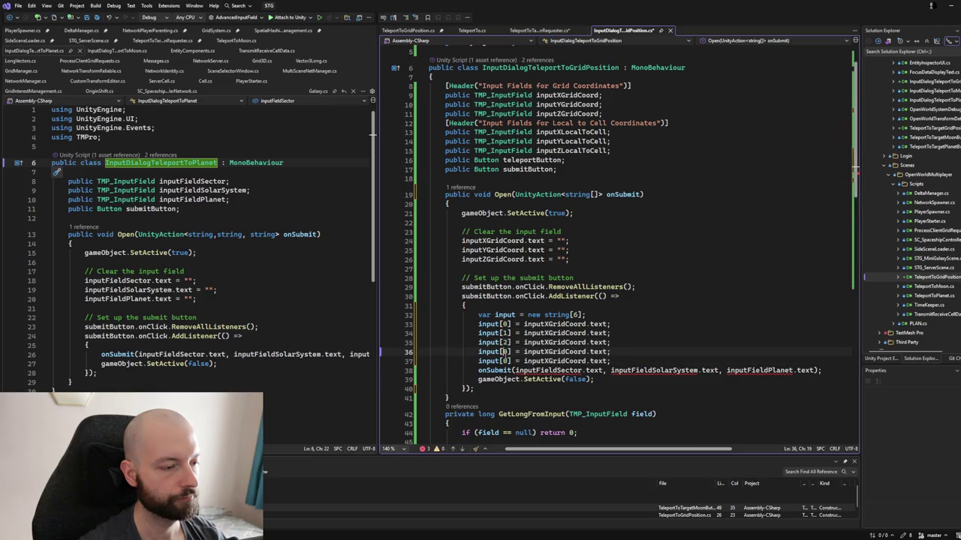
{"action": "key", "text": "Down"}
{"action": "key", "text": "BackSpace"}
{"action": "type", "text": "4"}
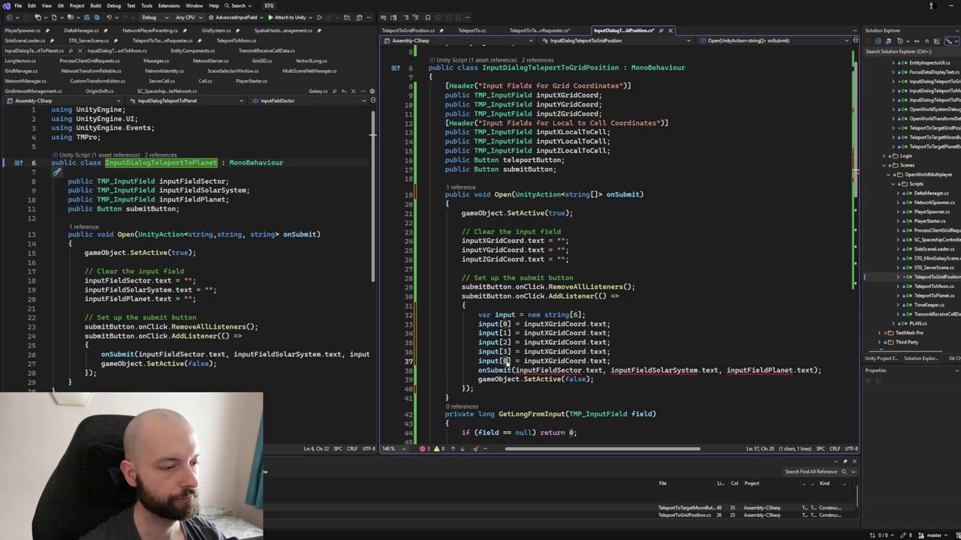
{"action": "key", "text": "ctrl+z"}
{"action": "key", "text": "ctrl+d"}
{"action": "key", "text": "BackSpace"}
{"action": "type", "text": "4"}
{"action": "key", "text": "Up"}
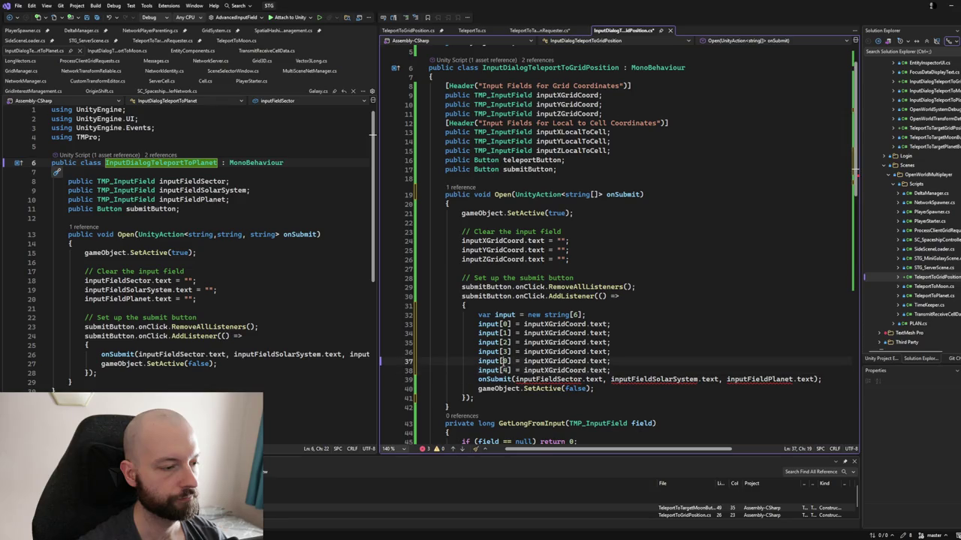
{"action": "key", "text": "shift+Right"}
{"action": "type", "text": "4"}
{"action": "key", "text": "Down"}
{"action": "key", "text": "BackSpace"}
{"action": "type", "text": "5"}
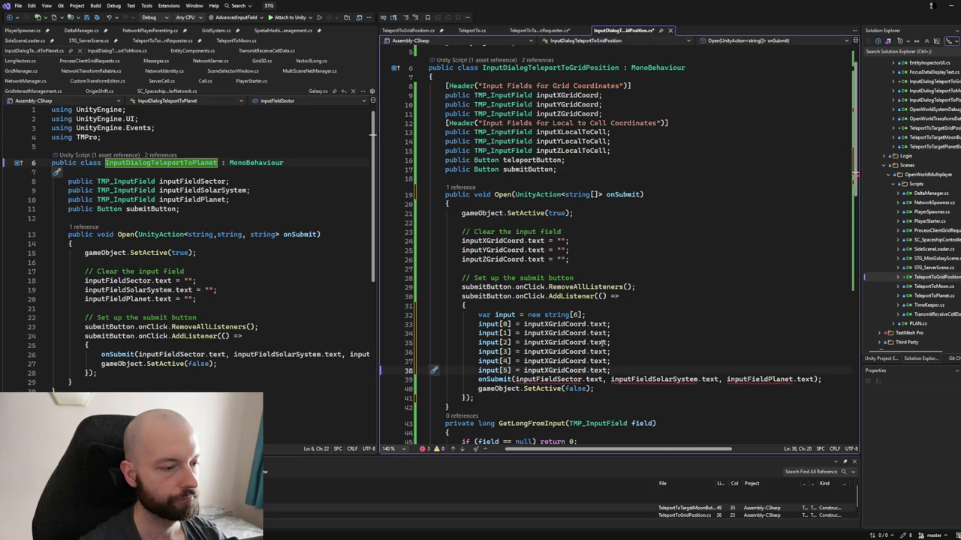
- Assign inputYGridCoord, inputZGridCoord, inputXLocalToCell, inputYLocalToCell and inputZLocalToCell to input[1]–input[5]
{"action": "double_click", "coordinate": [567, 105]}
{"action": "key", "text": "ctrl+c"}
{"action": "double_click", "coordinate": [535, 333]}
{"action": "key", "text": "ctrl+v"}
{"action": "double_click", "coordinate": [572, 114]}
{"action": "key", "text": "ctrl+c"}
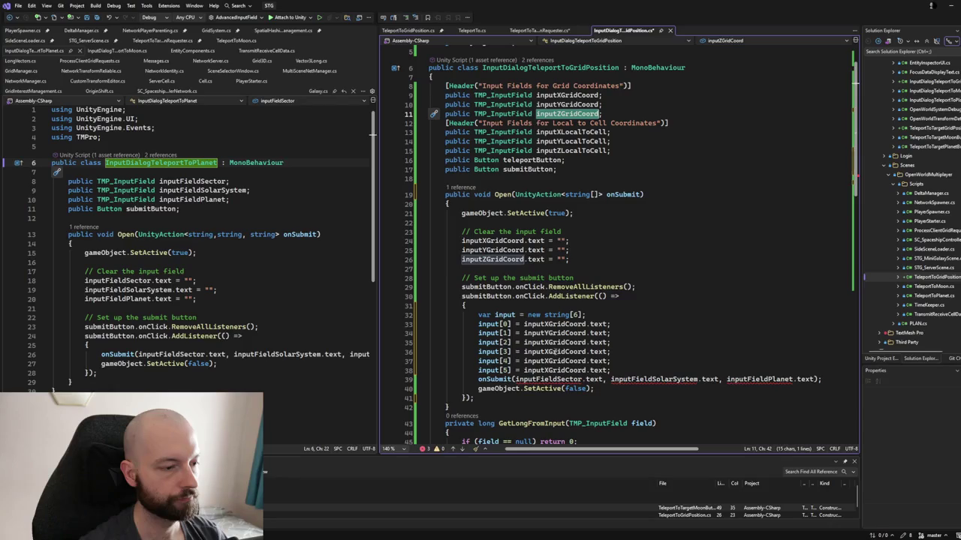
{"action": "double_click", "coordinate": [547, 343]}
{"action": "key", "text": "ctrl+v"}
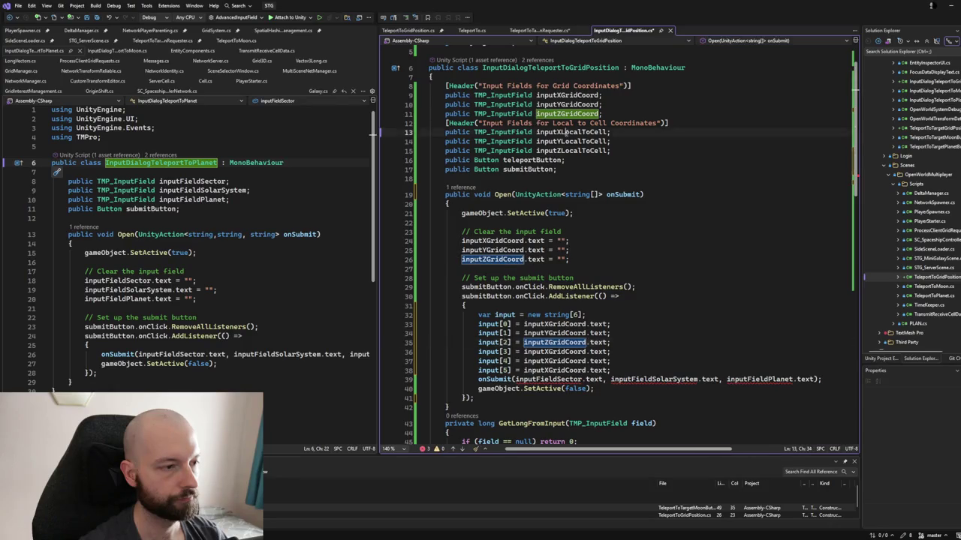
{"action": "double_click", "coordinate": [570, 132]}
{"action": "key", "text": "ctrl+c"}
{"action": "double_click", "coordinate": [556, 351]}
{"action": "key", "text": "ctrl+v"}
{"action": "double_click", "coordinate": [570, 141]}
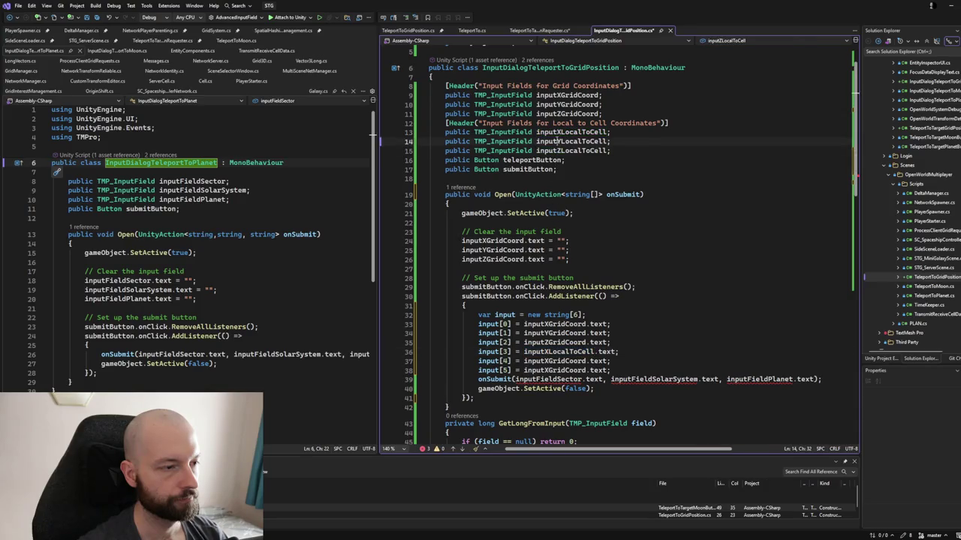
{"action": "double_click", "coordinate": [556, 361]}
{"action": "type", "text": "inputYLocalToCell"}
{"action": "double_click", "coordinate": [560, 151]}
{"action": "key", "text": "ctrl+c"}
{"action": "double_click", "coordinate": [556, 370]}
{"action": "key", "text": "ctrl+v"}
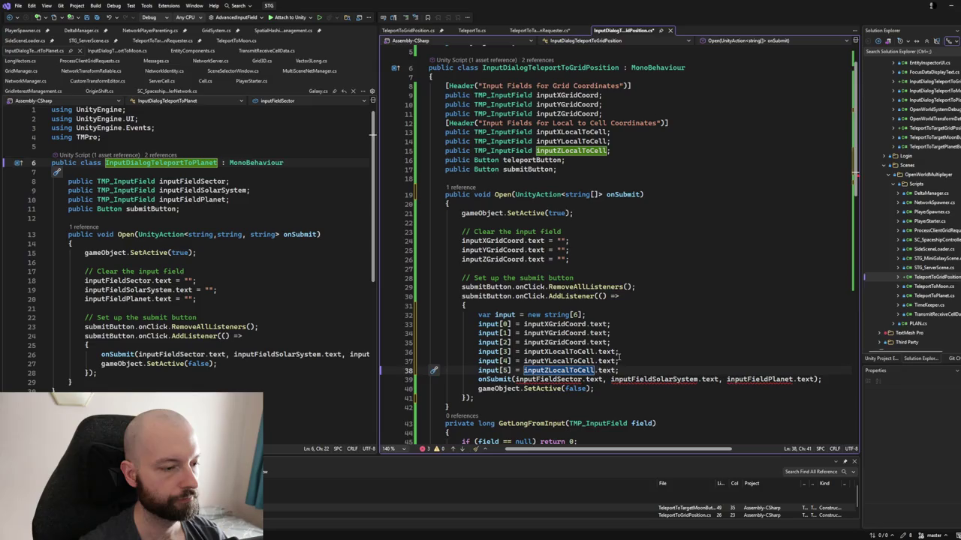
- Replace the old onSubmit arguments with the input array
{"action": "left_click_drag", "start_coordinate": [513, 379], "coordinate": [814, 379]}
{"action": "type", "text": "inpu"}
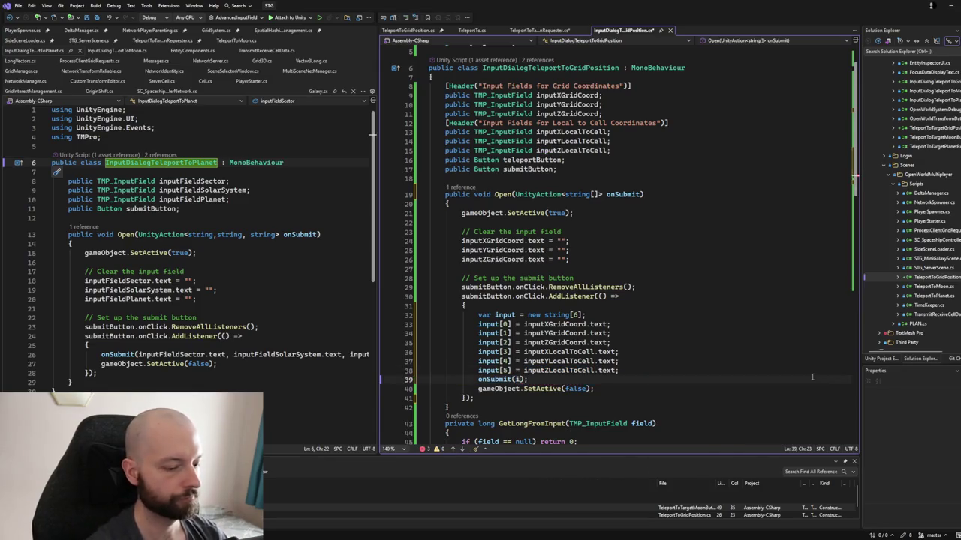
{"action": "type", "text": "t"}
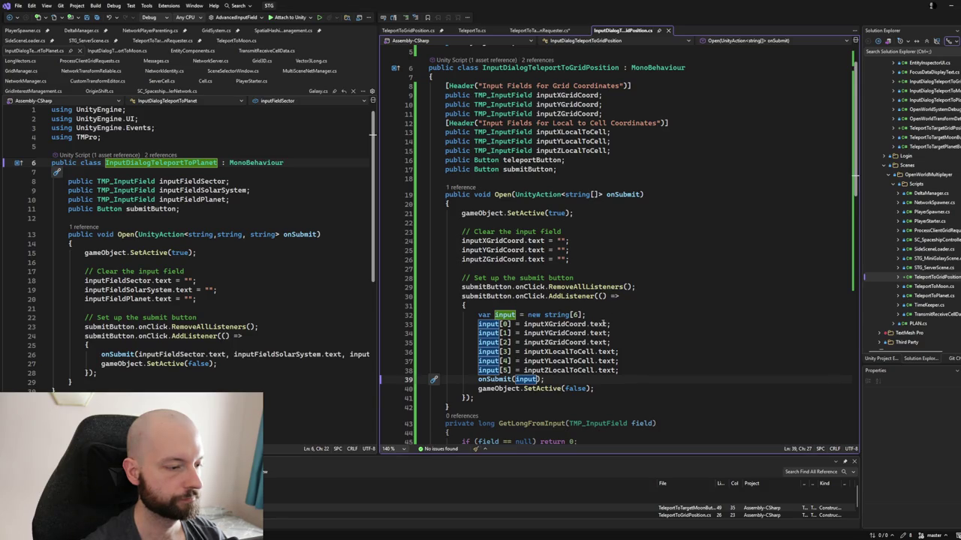
{"action": "left_click", "coordinate": [584, 257]}
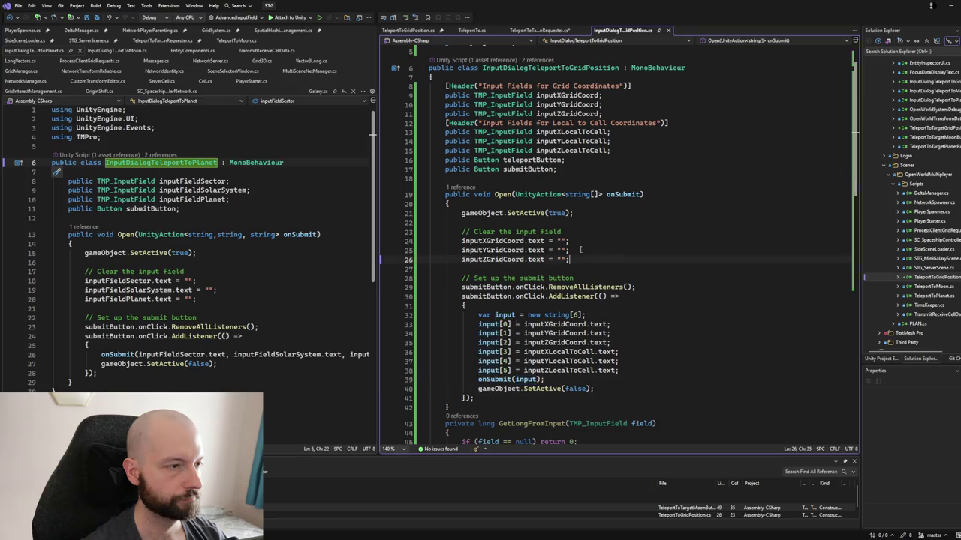
- Change the grid-position requester's TeleportTo parameters to string[] input
{"action": "left_click", "coordinate": [503, 168]}
{"action": "scroll", "coordinate": [510, 306], "scroll_direction": "down", "scroll_amount": 2}
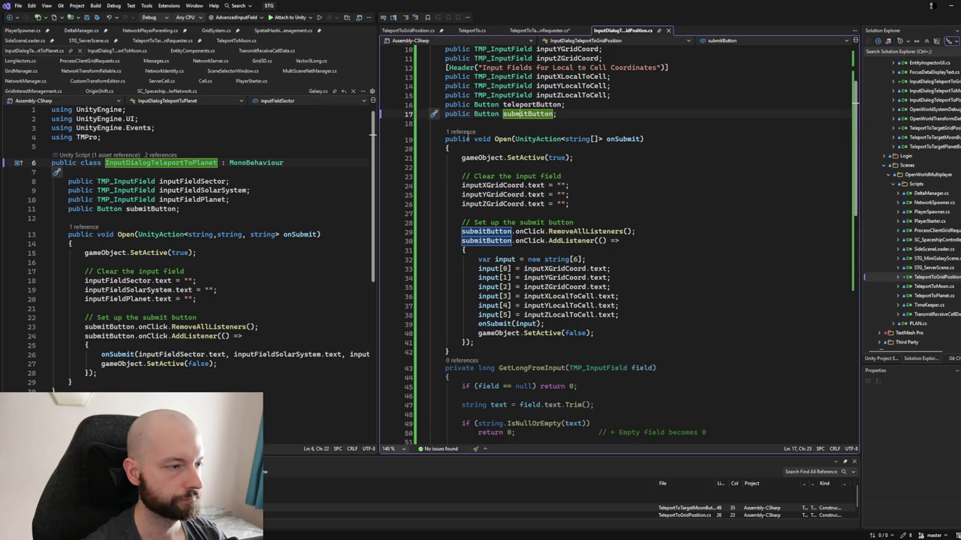
{"action": "key", "text": "ctrl+minus"}
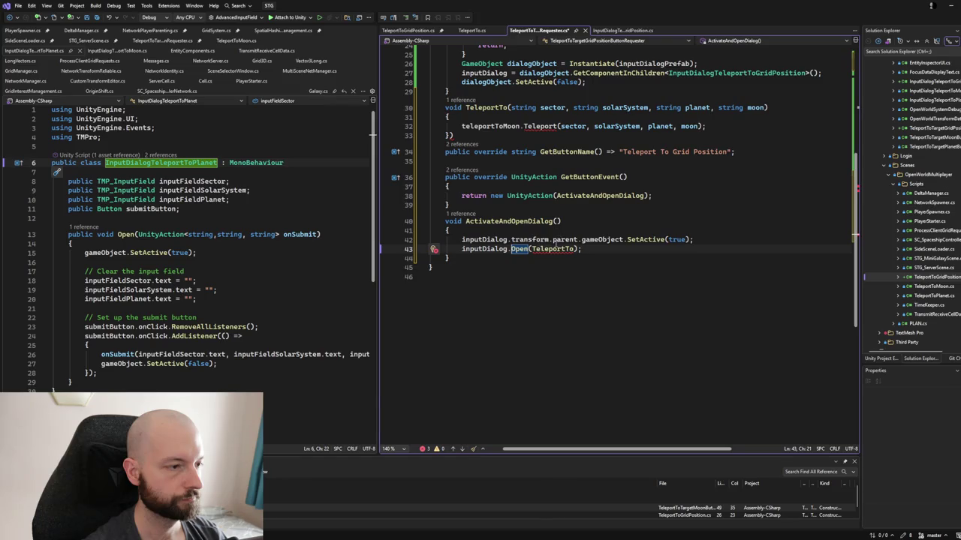
{"action": "left_click", "coordinate": [550, 248]}
{"action": "scroll", "coordinate": [533, 183], "scroll_direction": "up", "scroll_amount": 3}
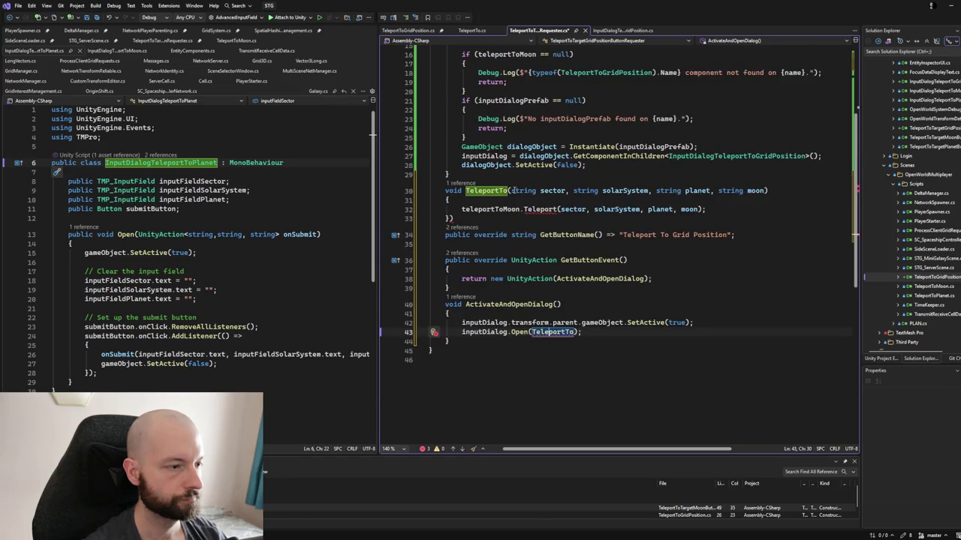
{"action": "left_click_drag", "start_coordinate": [513, 190], "coordinate": [760, 190]}
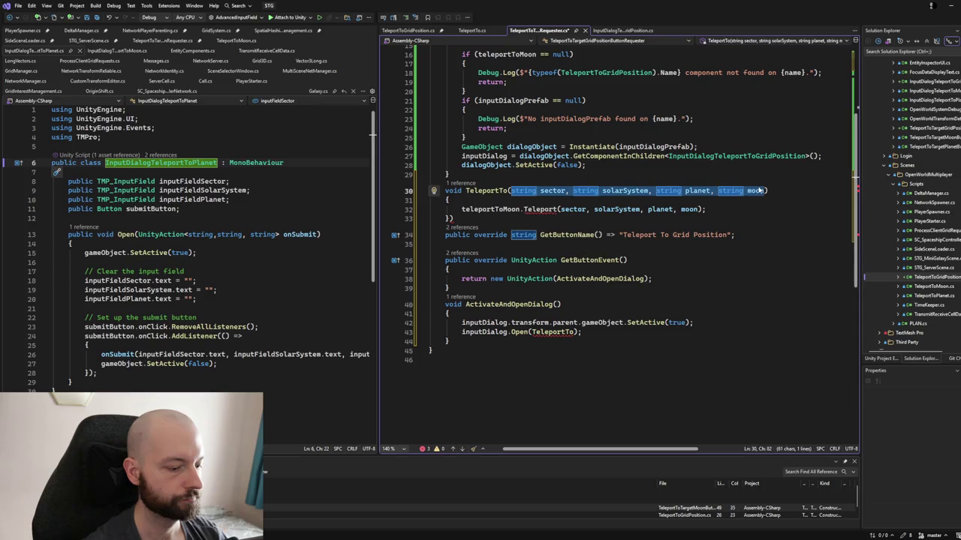
{"action": "type", "text": "string[] input"}
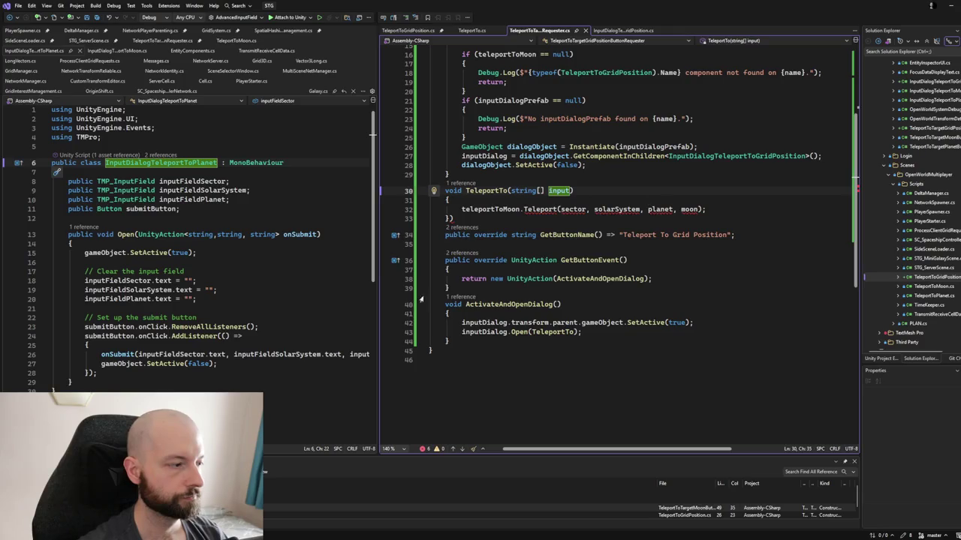
- Show the planet requester's TeleportTo in the left pane and widen that pane
{"action": "left_click", "coordinate": [103, 226]}
{"action": "key", "text": "ctrl+minus"}
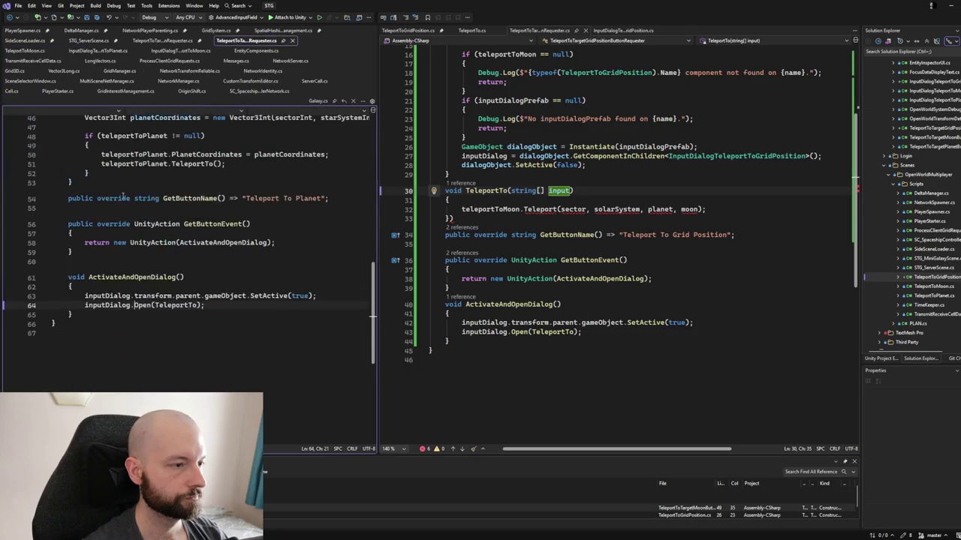
{"action": "scroll", "coordinate": [165, 311], "scroll_direction": "up", "scroll_amount": 7}
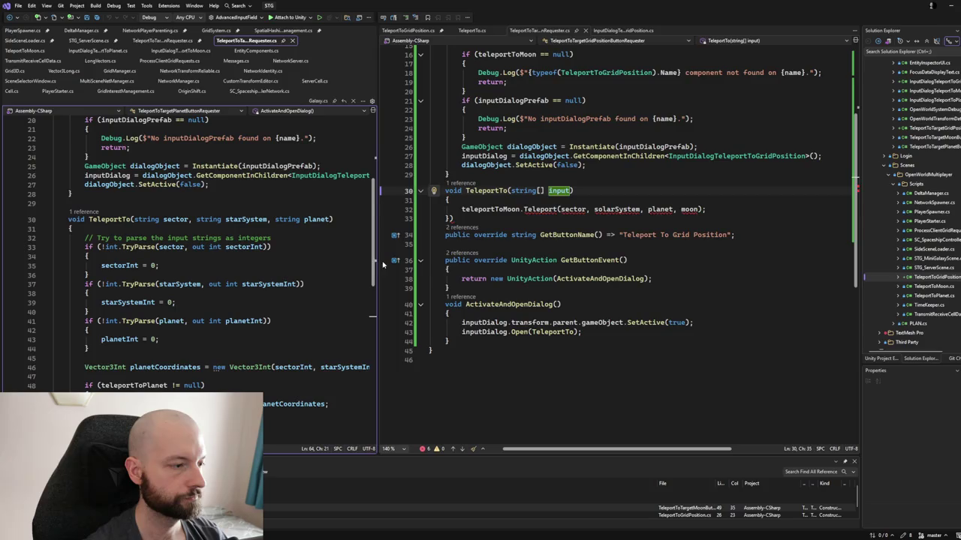
{"action": "left_click_drag", "start_coordinate": [379, 263], "coordinate": [411, 266]}
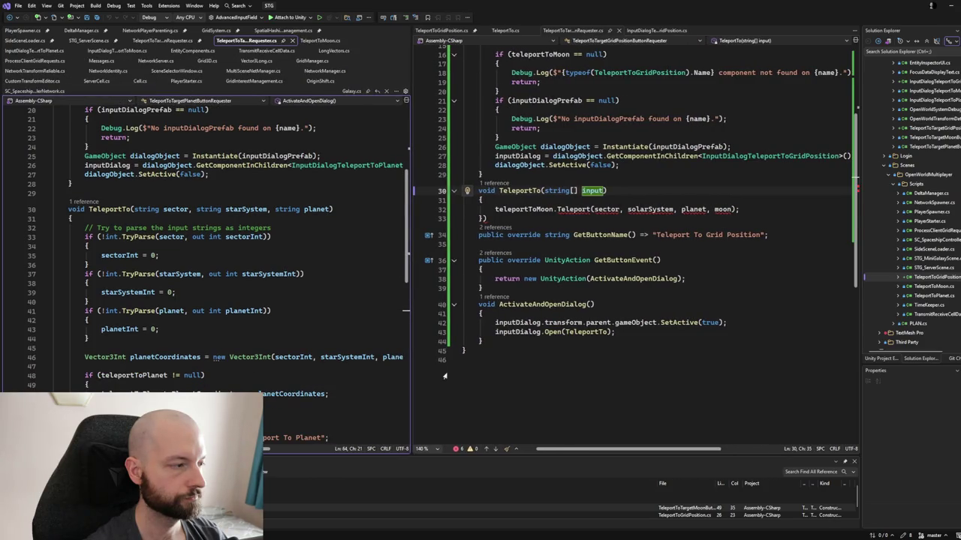
{"action": "scroll", "coordinate": [556, 257], "scroll_direction": "up", "scroll_amount": 3}
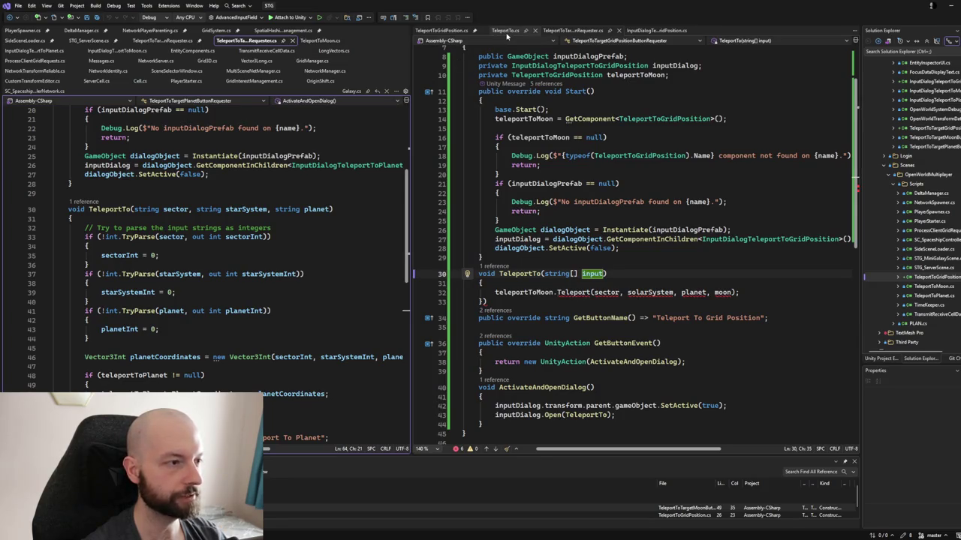
{"action": "left_click", "coordinate": [505, 31]}
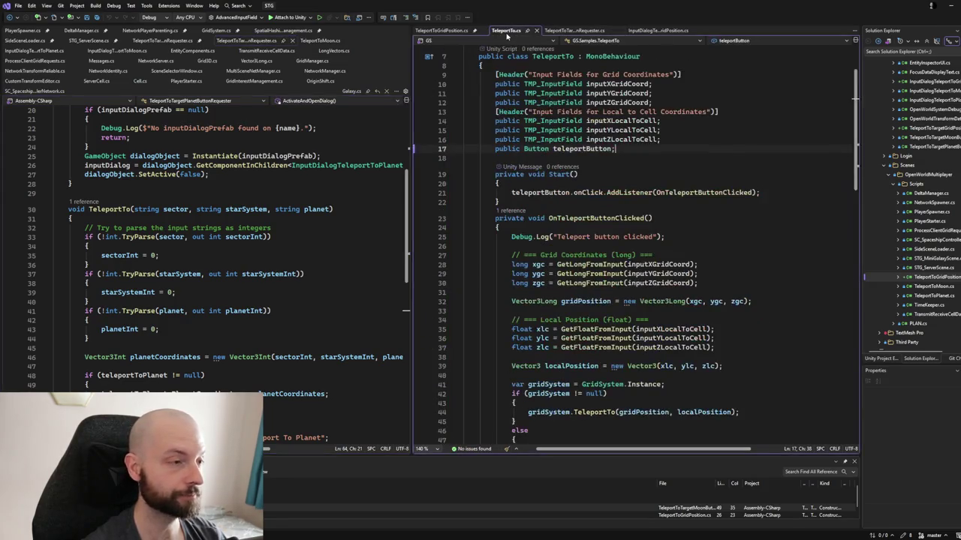
- Replace the requester's teleportToMoon.Teleport call with TeleportTo.cs's grid and local coordinate teleport code
{"action": "scroll", "coordinate": [524, 182], "scroll_direction": "down", "scroll_amount": 2}
{"action": "scroll", "coordinate": [524, 183], "scroll_direction": "down", "scroll_amount": 1}
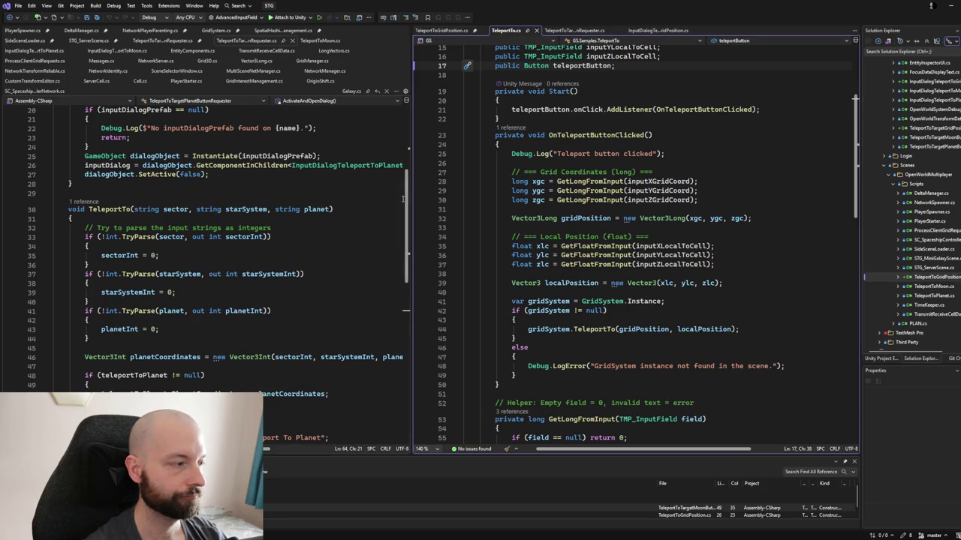
{"action": "mouse_move", "coordinate": [508, 178]}
{"action": "left_mouse_down"}
{"action": "mouse_move", "coordinate": [554, 237]}
{"action": "mouse_move", "coordinate": [720, 269]}
{"action": "mouse_move", "coordinate": [728, 289]}
{"action": "mouse_move", "coordinate": [606, 311]}
{"action": "mouse_move", "coordinate": [742, 323]}
{"action": "mouse_move", "coordinate": [780, 379]}
{"action": "left_mouse_up"}
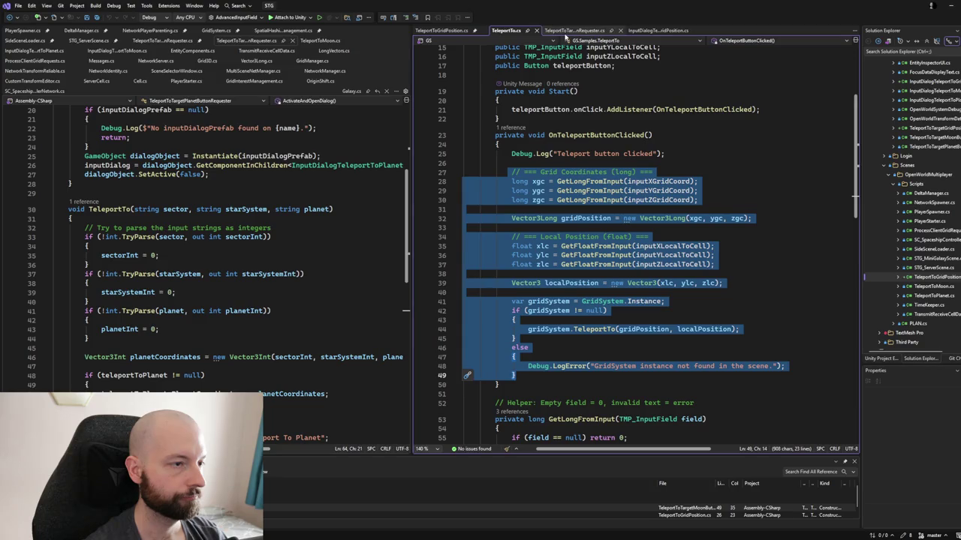
{"action": "left_click", "coordinate": [565, 31]}
{"action": "left_click_drag", "start_coordinate": [494, 292], "coordinate": [740, 293]}
{"action": "key", "text": "ctrl+v"}
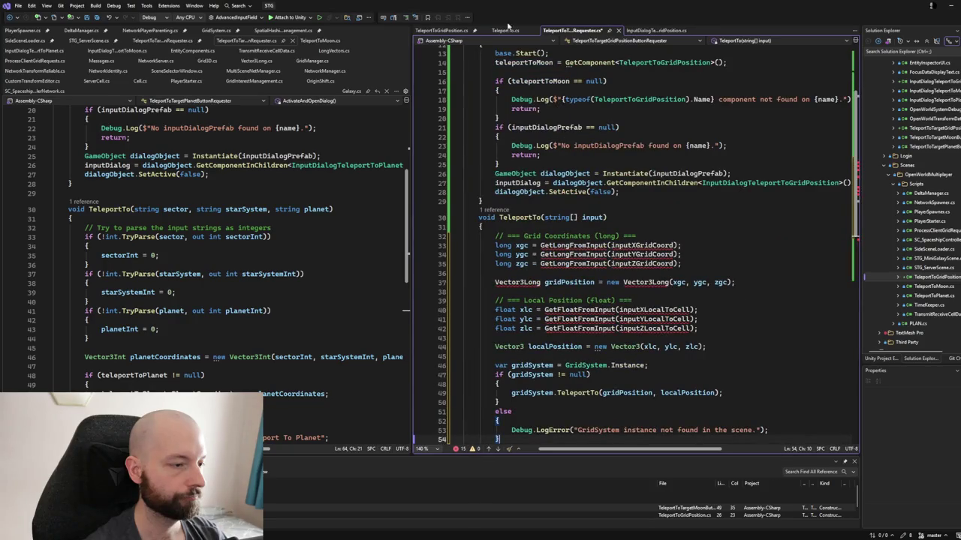
- Copy the GetLongFromInput and GetFloatFromInput helpers from TeleportTo.cs below the requester's TeleportTo
{"action": "left_click", "coordinate": [505, 30]}
{"action": "scroll", "coordinate": [547, 194], "scroll_direction": "down", "scroll_amount": 5}
{"action": "scroll", "coordinate": [546, 194], "scroll_direction": "down", "scroll_amount": 3}
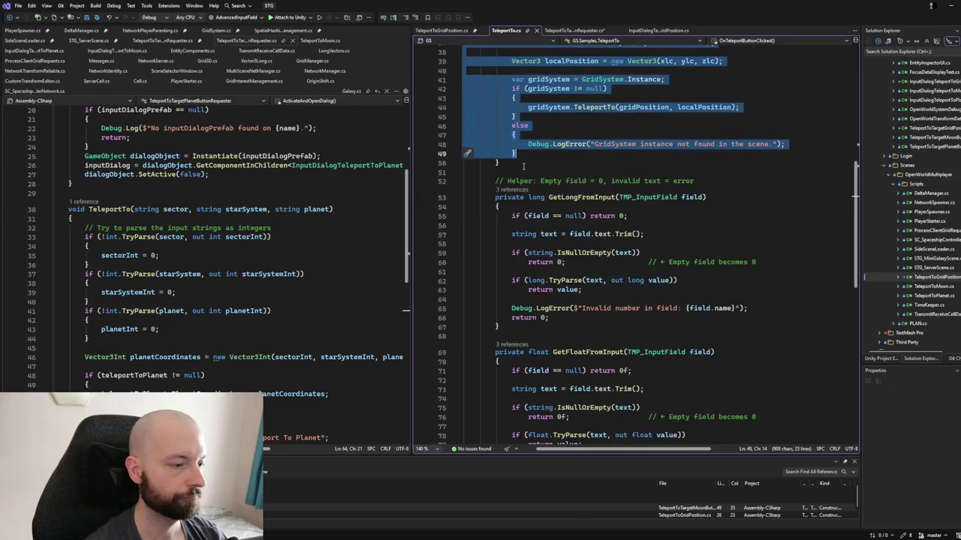
{"action": "mouse_move", "coordinate": [492, 181]}
{"action": "left_mouse_down"}
{"action": "mouse_move", "coordinate": [525, 198]}
{"action": "mouse_move", "coordinate": [552, 317]}
{"action": "mouse_move", "coordinate": [559, 474]}
{"action": "mouse_move", "coordinate": [563, 300]}
{"action": "mouse_move", "coordinate": [567, 325]}
{"action": "mouse_move", "coordinate": [581, 311]}
{"action": "left_mouse_up"}
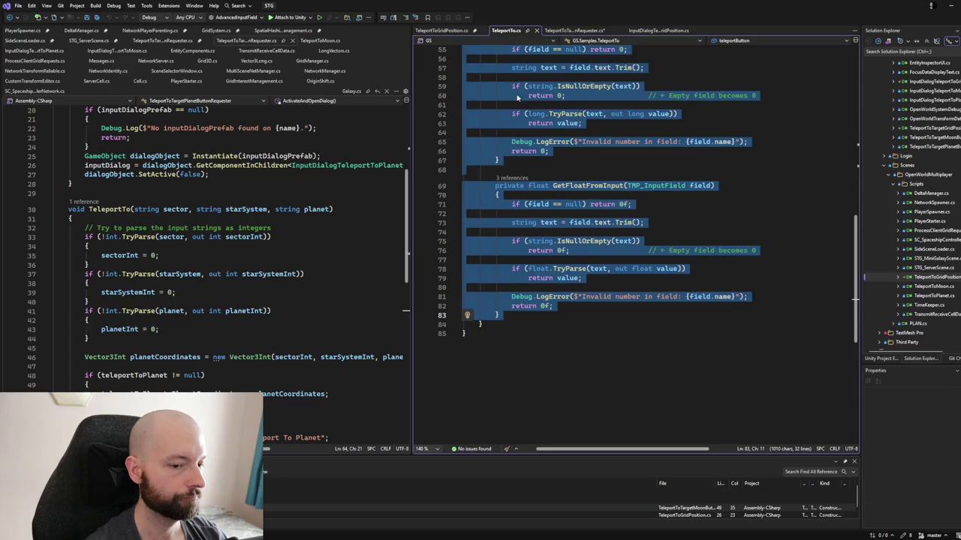
{"action": "left_click", "coordinate": [582, 33]}
{"action": "scroll", "coordinate": [520, 248], "scroll_direction": "down", "scroll_amount": 8}
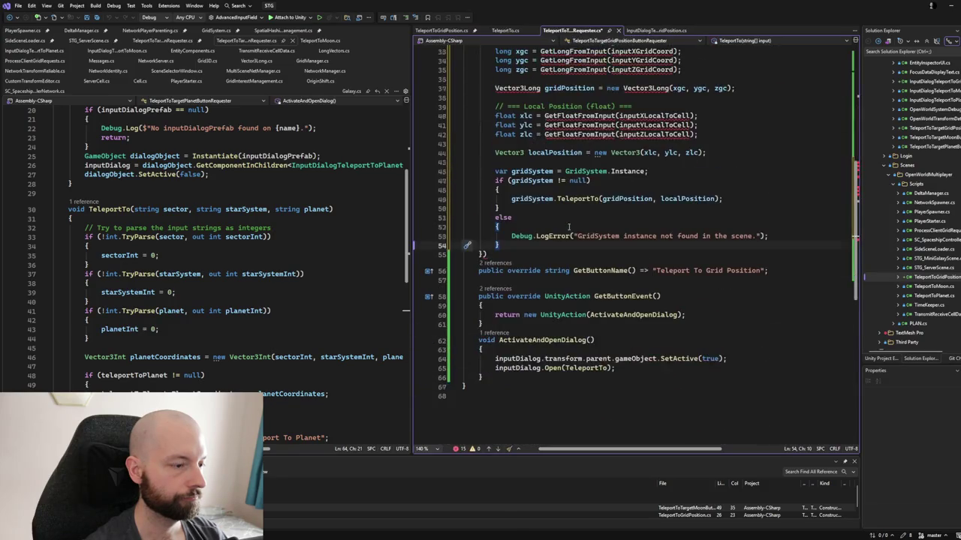
{"action": "key", "text": "Down"}
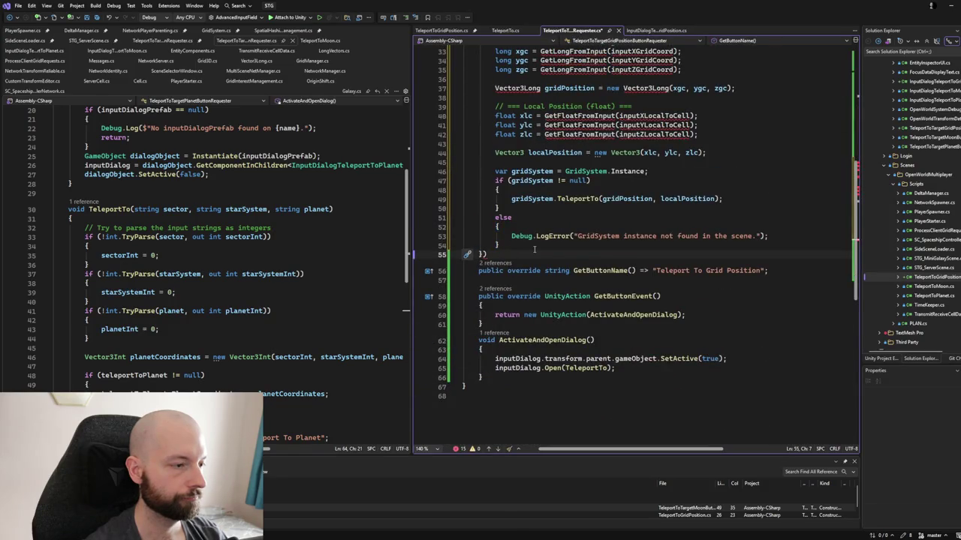
{"action": "key", "text": "Return"}
{"action": "key", "text": "ctrl+v"}
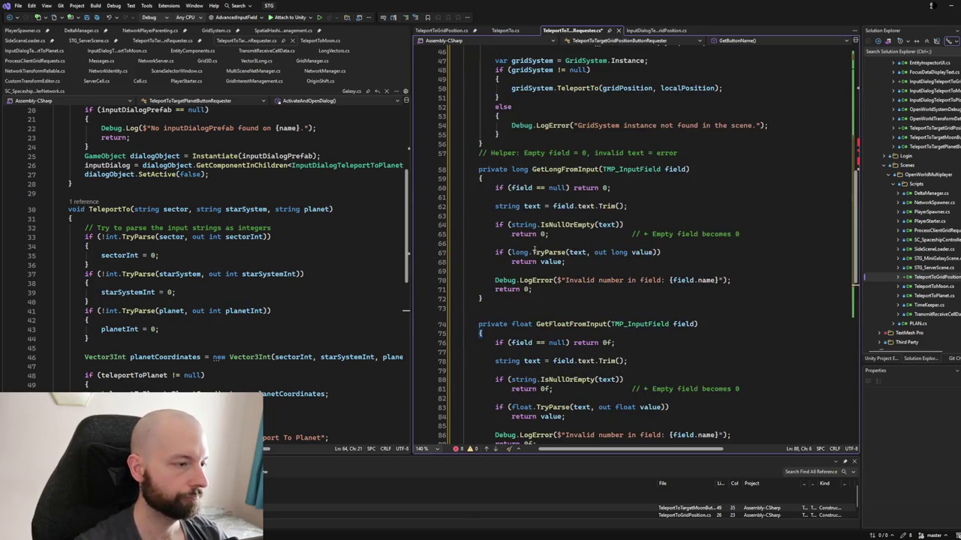
- Collapse outlining, expand TeleportTo, and prefix Vector3Long on line 38 with GS.Core
{"action": "scroll", "coordinate": [539, 225], "scroll_direction": "up", "scroll_amount": 4}
{"action": "scroll", "coordinate": [539, 225], "scroll_direction": "up", "scroll_amount": 1}
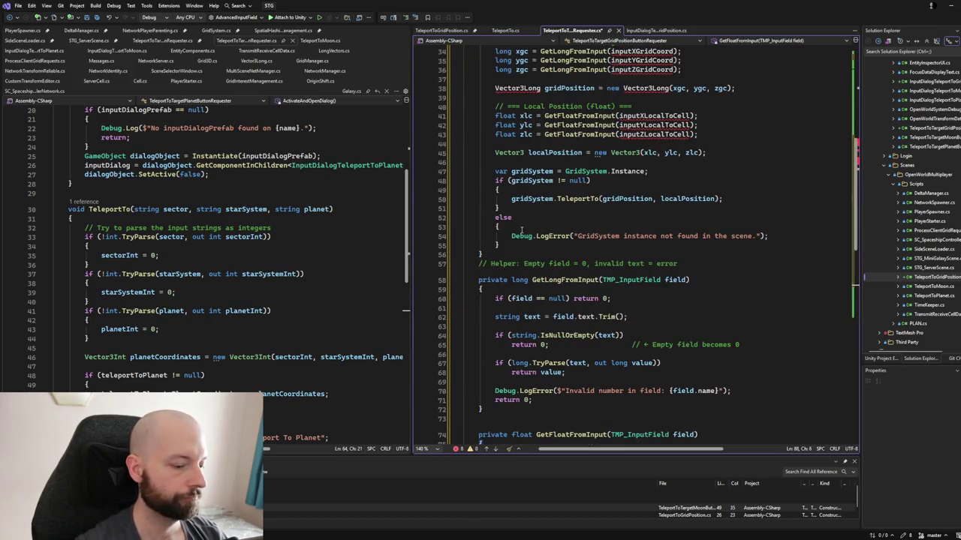
{"action": "key", "text": "ctrl+m"}
{"action": "key", "text": "ctrl+o"}
{"action": "scroll", "coordinate": [521, 229], "scroll_direction": "up", "scroll_amount": 3}
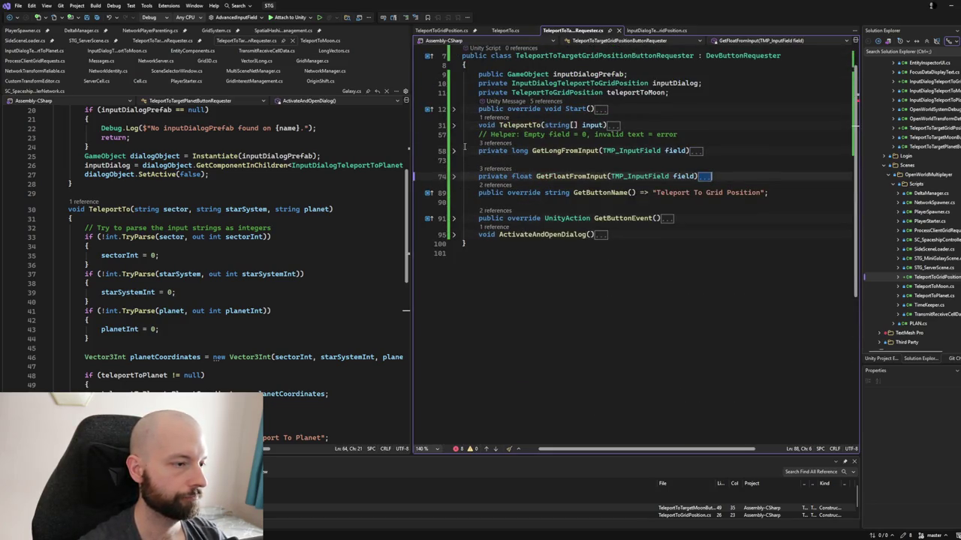
{"action": "left_click", "coordinate": [453, 126]}
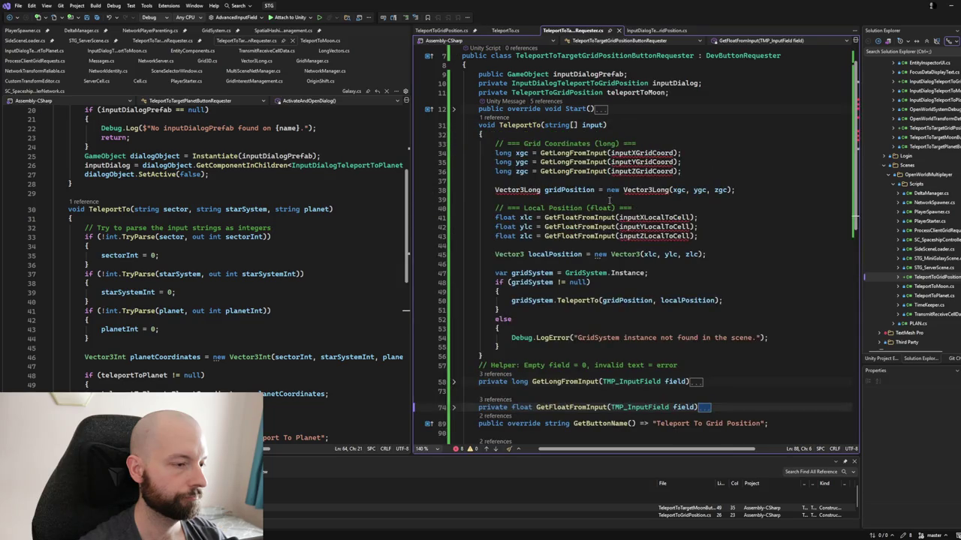
{"action": "left_click", "coordinate": [495, 190]}
{"action": "type", "text": "GS."}
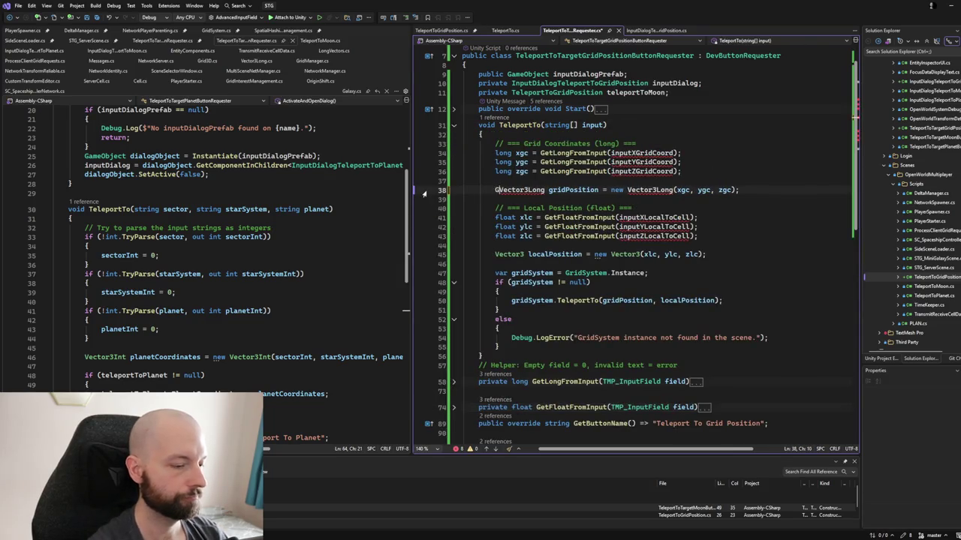
{"action": "type", "text": "Core."}
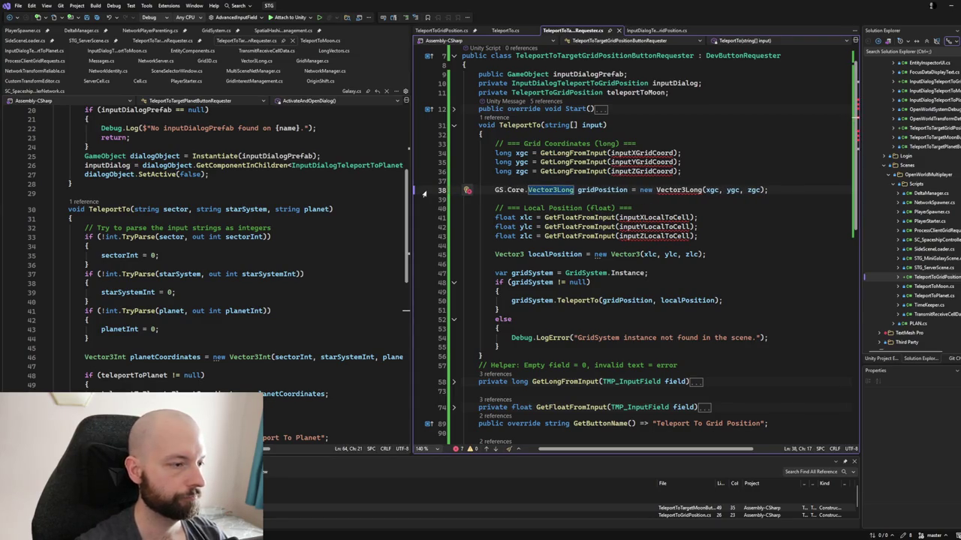
- Prefix the new Vector3Long constructor with GS.Core and make the X grid coordinate read input[0]
{"action": "left_click_drag", "start_coordinate": [494, 190], "coordinate": [526, 190]}
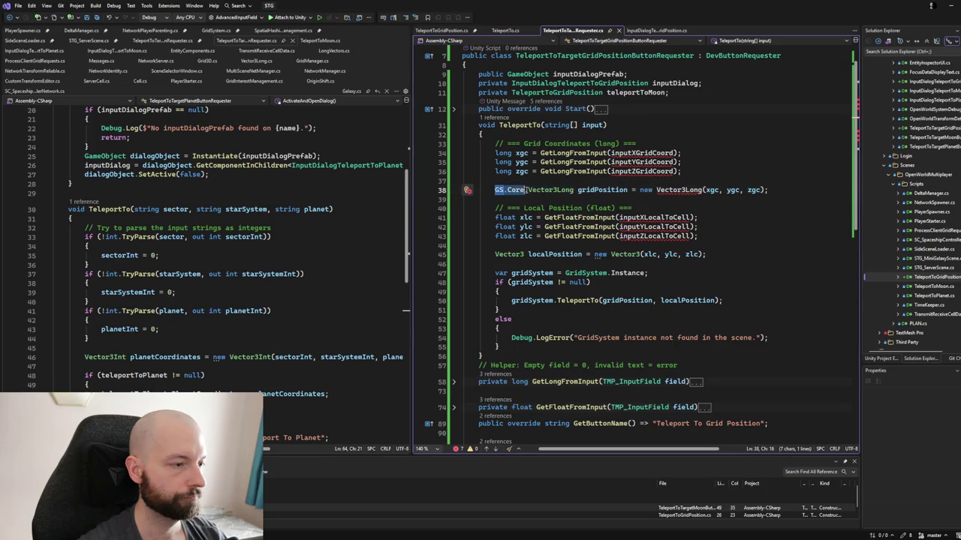
{"action": "key", "text": "ctrl+c"}
{"action": "left_click", "coordinate": [657, 190]}
{"action": "key", "text": "ctrl+v"}
{"action": "type", "text": "."}
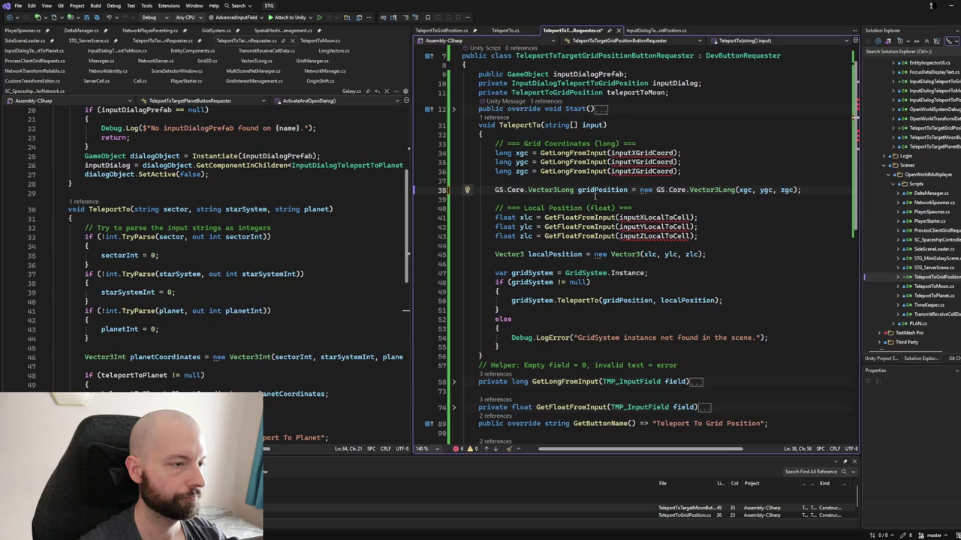
{"action": "double_click", "coordinate": [617, 153]}
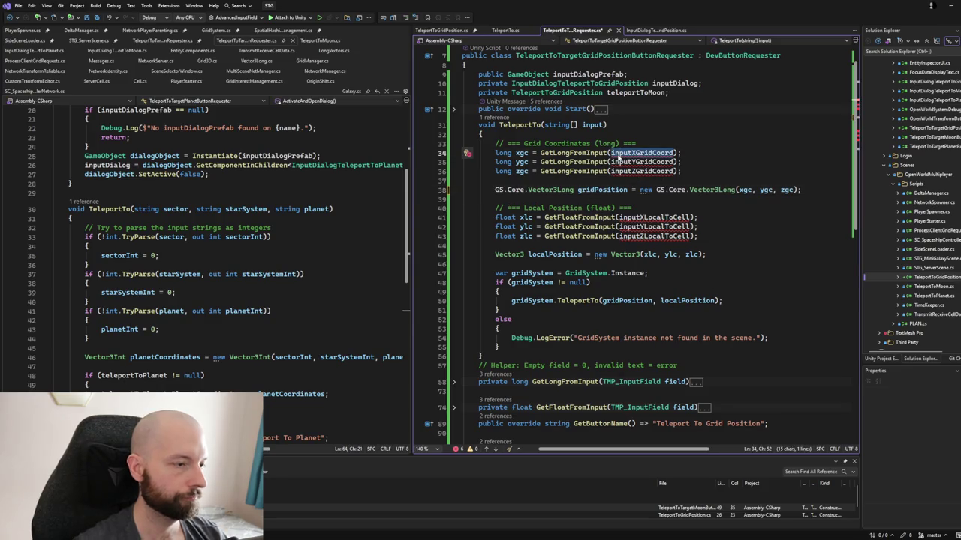
{"action": "type", "text": "INP"}
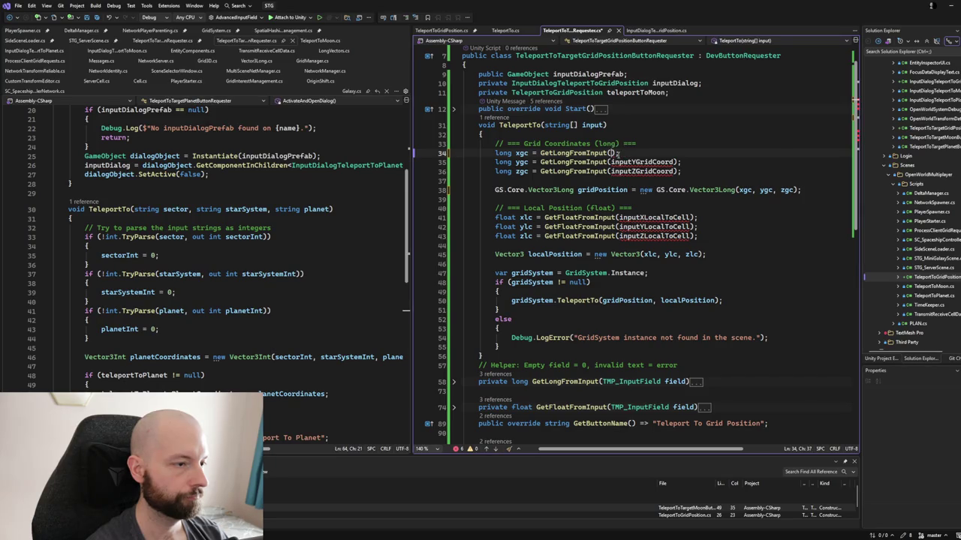
{"action": "type", "text": "put[0]"}
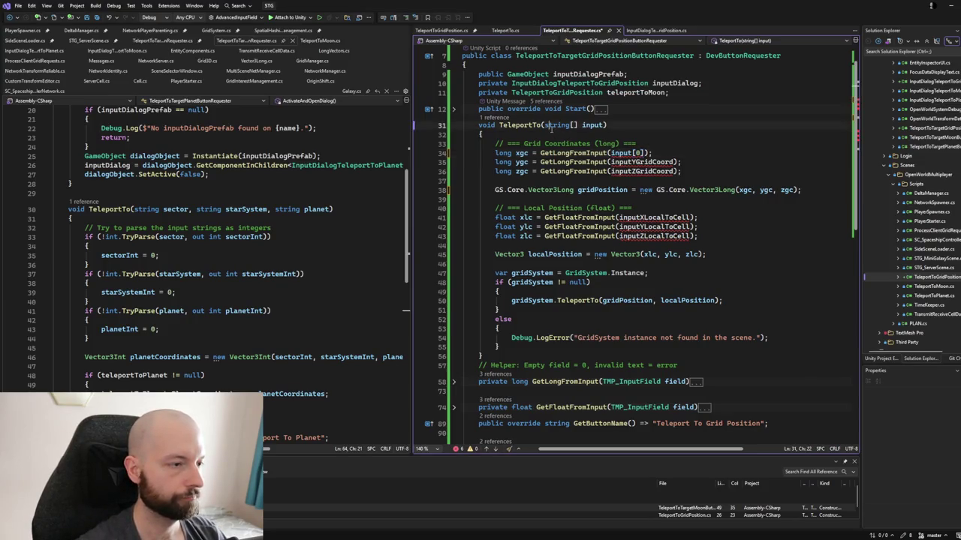
- Change both helpers' TMP_InputField parameters to string
{"action": "double_click", "coordinate": [609, 381]}
{"action": "type", "text": "string"}
{"action": "double_click", "coordinate": [638, 407]}
{"action": "type", "text": "string"}
- In both helpers, trim and log the string field directly instead of using .text and .name
{"action": "scroll", "coordinate": [532, 333], "scroll_direction": "down", "scroll_amount": 2}
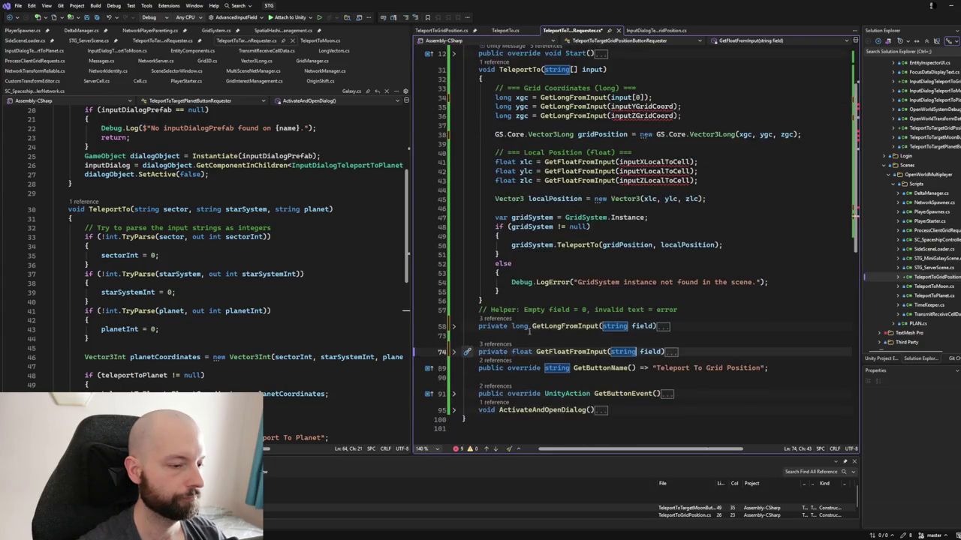
{"action": "left_click", "coordinate": [454, 326]}
{"action": "scroll", "coordinate": [536, 314], "scroll_direction": "down", "scroll_amount": 2}
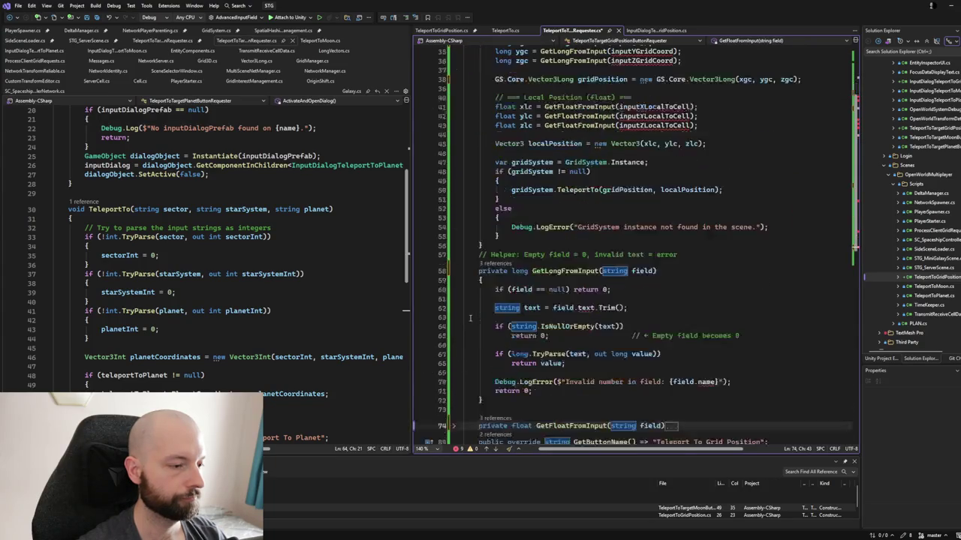
{"action": "double_click", "coordinate": [586, 308]}
{"action": "key", "text": "BackSpace"}
{"action": "key", "text": "BackSpace"}
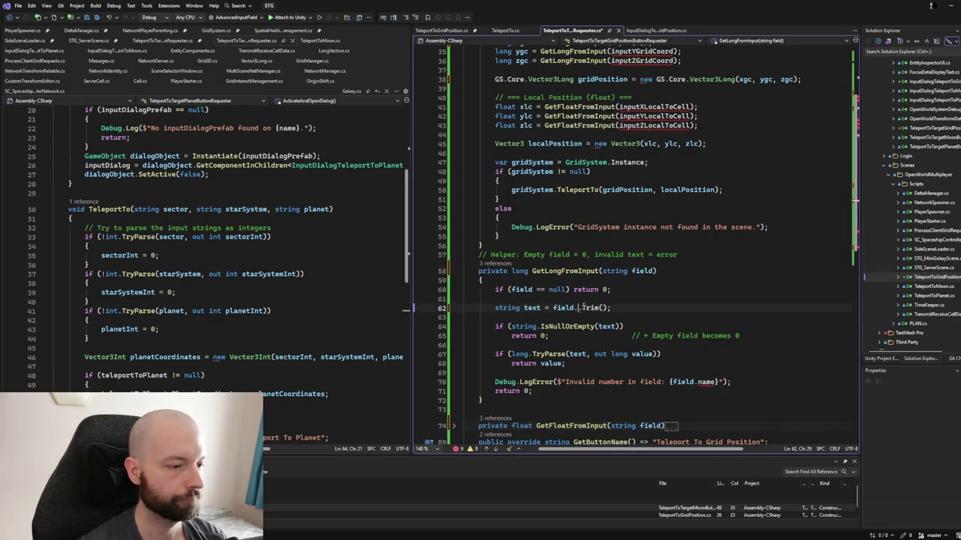
{"action": "double_click", "coordinate": [705, 382]}
{"action": "key", "text": "BackSpace"}
{"action": "key", "text": "BackSpace"}
{"action": "scroll", "coordinate": [693, 377], "scroll_direction": "down", "scroll_amount": 2}
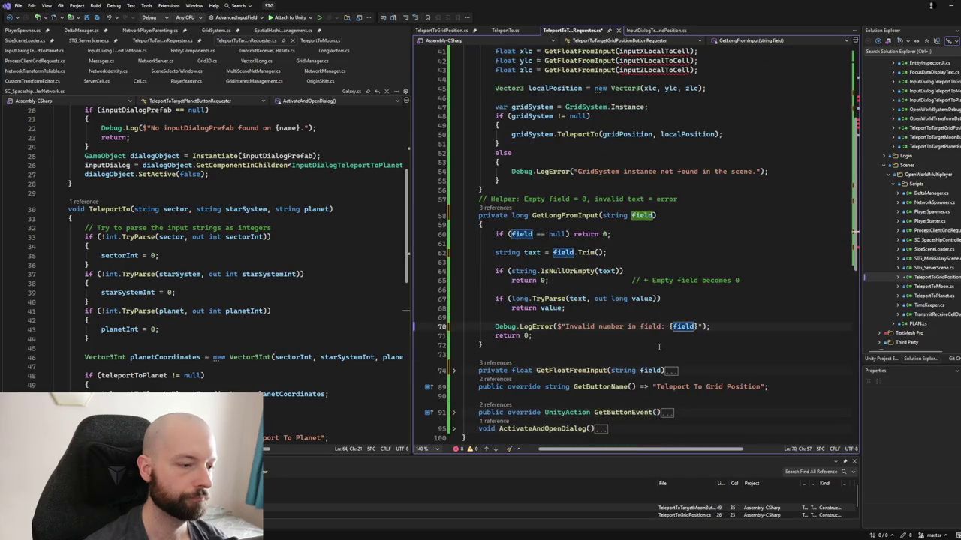
{"action": "left_click", "coordinate": [452, 370]}
{"action": "scroll", "coordinate": [485, 364], "scroll_direction": "down", "scroll_amount": 2}
{"action": "double_click", "coordinate": [585, 352]}
{"action": "key", "text": "BackSpace"}
{"action": "key", "text": "BackSpace"}
{"action": "key", "text": "BackSpace"}
{"action": "scroll", "coordinate": [764, 367], "scroll_direction": "down", "scroll_amount": 2}
{"action": "double_click", "coordinate": [705, 370]}
{"action": "key", "text": "BackSpace"}
{"action": "key", "text": "BackSpace"}
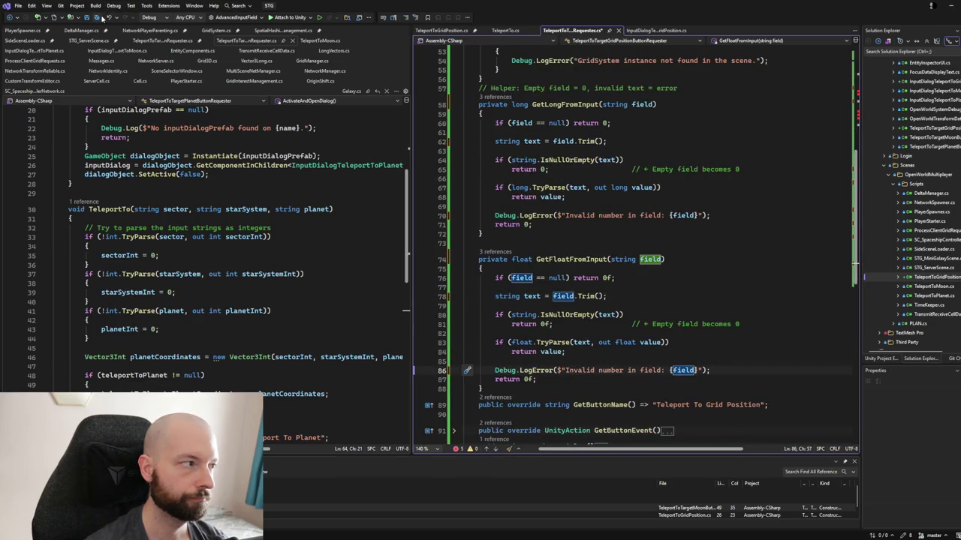
{"action": "scroll", "coordinate": [631, 209], "scroll_direction": "up", "scroll_amount": 5}
{"action": "scroll", "coordinate": [632, 209], "scroll_direction": "up", "scroll_amount": 6}
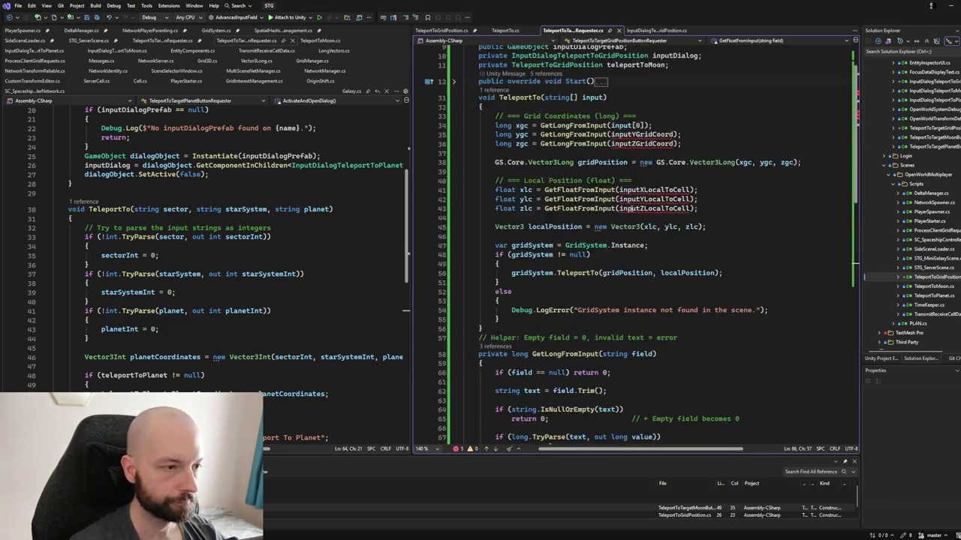
- Paste input[0] over the remaining grid and local coordinate arguments on lines 35–43
{"action": "left_click_drag", "start_coordinate": [609, 172], "coordinate": [643, 172]}
{"action": "key", "text": "ctrl+c"}
{"action": "double_click", "coordinate": [634, 181]}
{"action": "key", "text": "ctrl+v"}
{"action": "left_click", "coordinate": [623, 190]}
{"action": "double_click", "coordinate": [634, 190]}
{"action": "key", "text": "ctrl+v"}
{"action": "double_click", "coordinate": [640, 237]}
{"action": "key", "text": "ctrl+v"}
{"action": "double_click", "coordinate": [640, 245]}
{"action": "key", "text": "ctrl+v"}
{"action": "double_click", "coordinate": [639, 256]}
{"action": "key", "text": "ctrl+v"}
- Renumber those arguments to input[1] through input[5] and check where zgc is used
{"action": "left_click", "coordinate": [635, 180]}
{"action": "double_click", "coordinate": [635, 180]}
{"action": "type", "text": "1"}
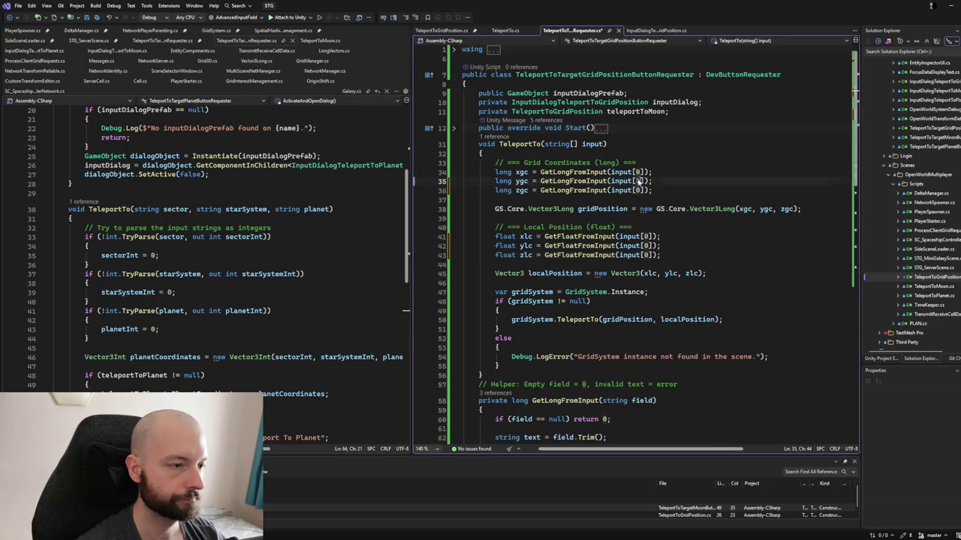
{"action": "double_click", "coordinate": [637, 189]}
{"action": "type", "text": "2"}
{"action": "double_click", "coordinate": [640, 236]}
{"action": "type", "text": "3"}
{"action": "double_click", "coordinate": [645, 245]}
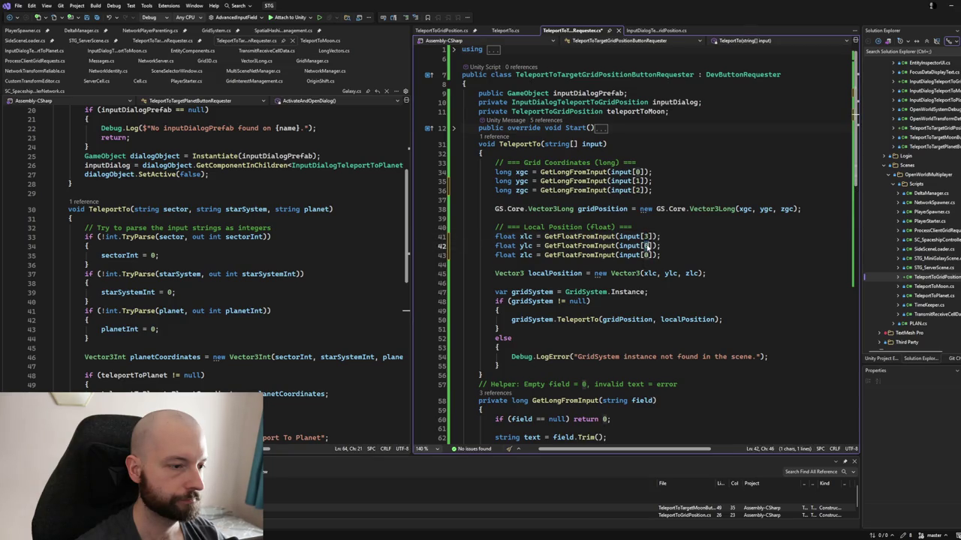
{"action": "type", "text": "4"}
{"action": "double_click", "coordinate": [644, 255]}
{"action": "type", "text": "5"}
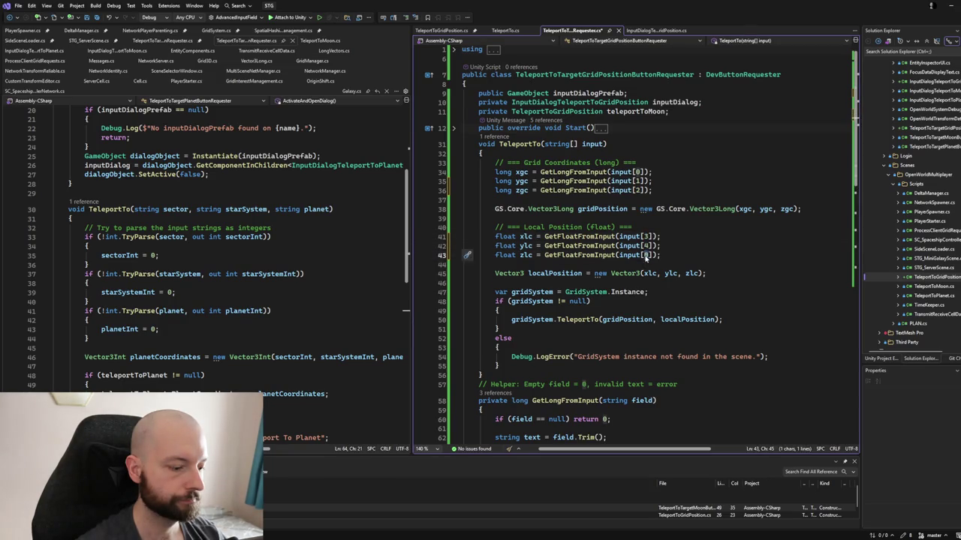
{"action": "left_click", "coordinate": [653, 217]}
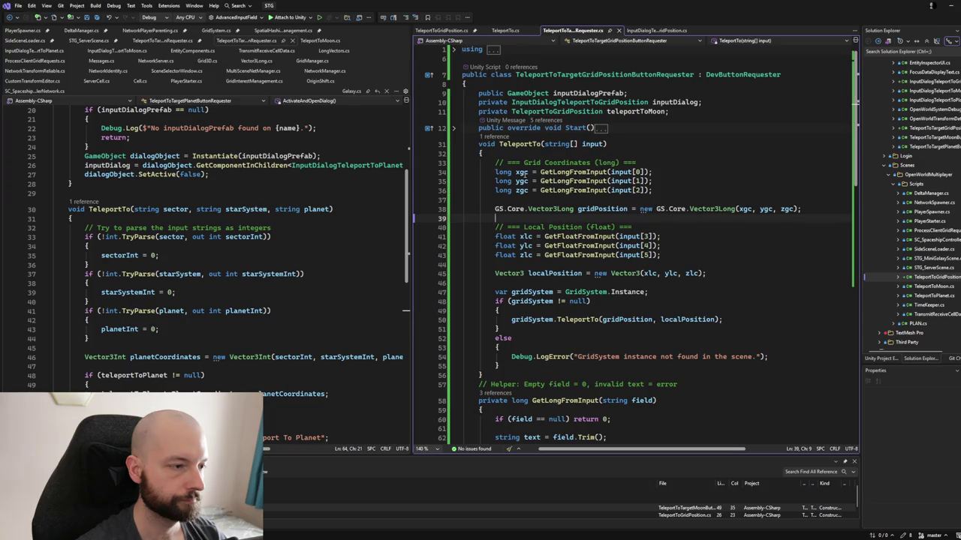
{"action": "left_click", "coordinate": [523, 181]}
{"action": "left_click", "coordinate": [523, 190]}
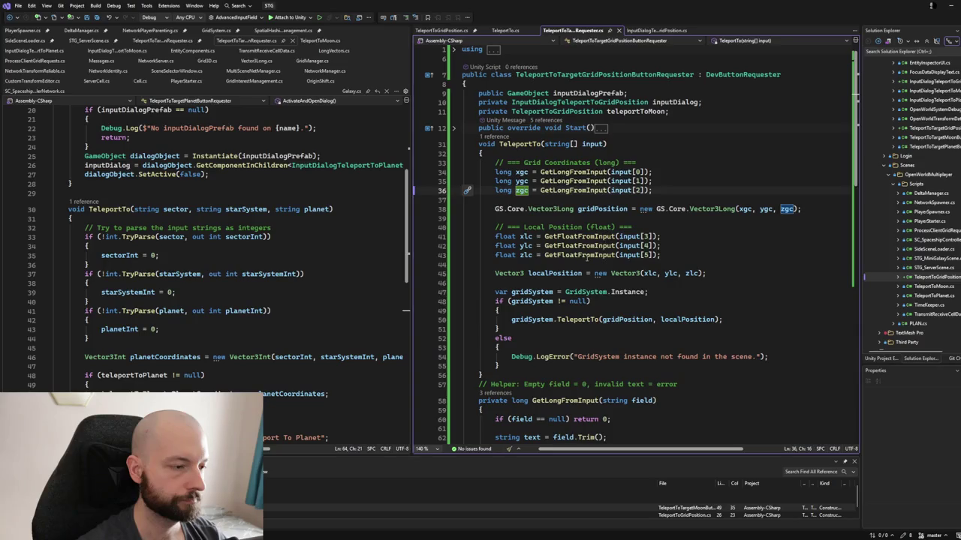
{"action": "scroll", "coordinate": [570, 205], "scroll_direction": "down", "scroll_amount": 3}
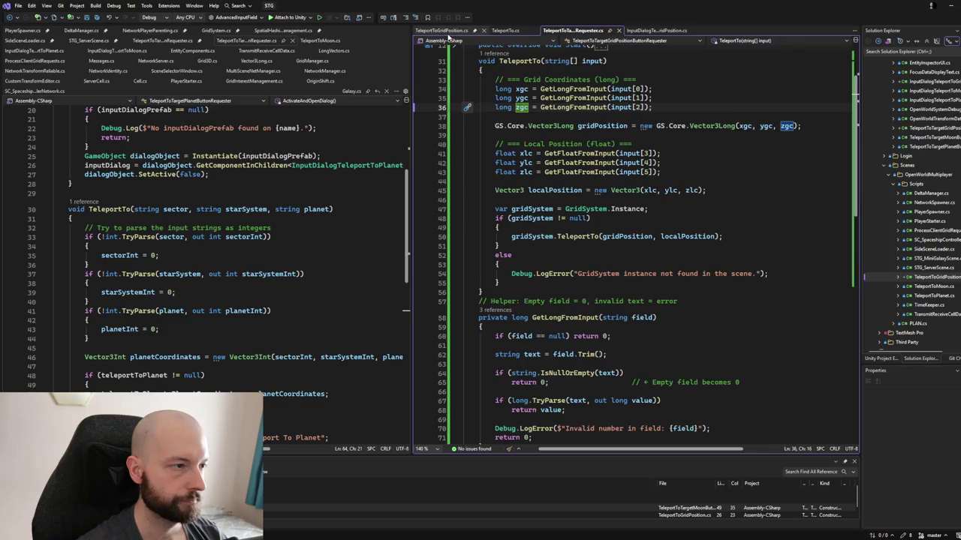
{"action": "scroll", "coordinate": [637, 165], "scroll_direction": "down", "scroll_amount": 3}
{"action": "scroll", "coordinate": [636, 166], "scroll_direction": "up", "scroll_amount": 3}
{"action": "scroll", "coordinate": [634, 163], "scroll_direction": "up", "scroll_amount": 3}
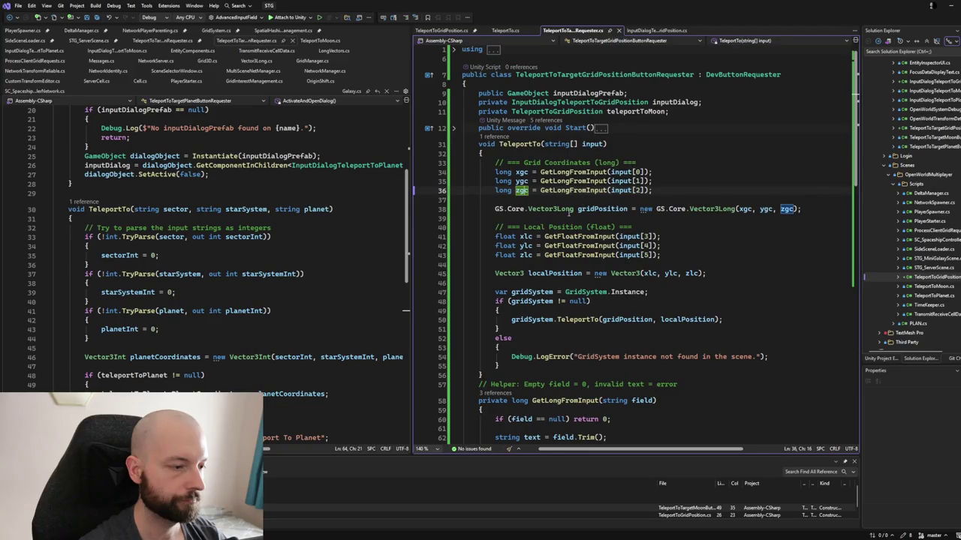
{"action": "scroll", "coordinate": [256, 294], "scroll_direction": "down", "scroll_amount": 2}
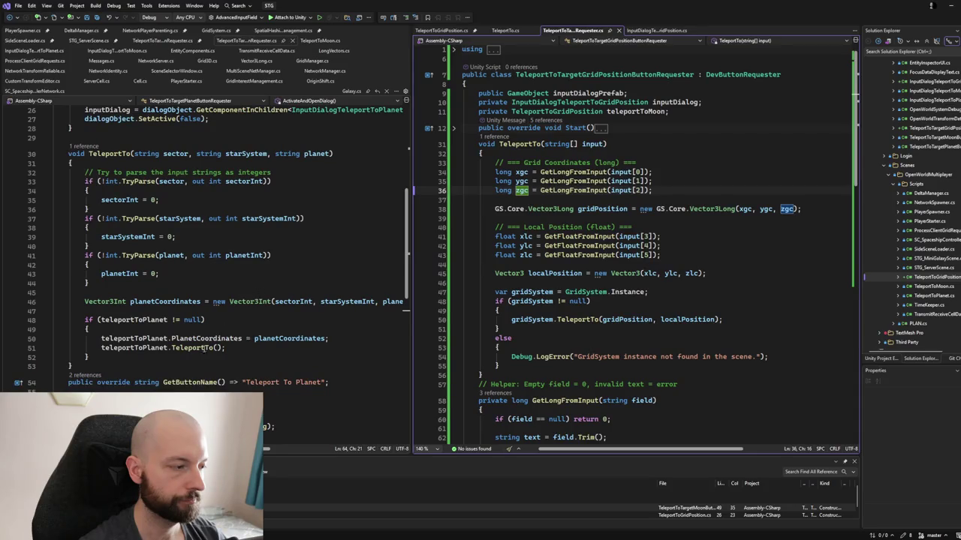
{"action": "scroll", "coordinate": [205, 349], "scroll_direction": "down", "scroll_amount": 3}
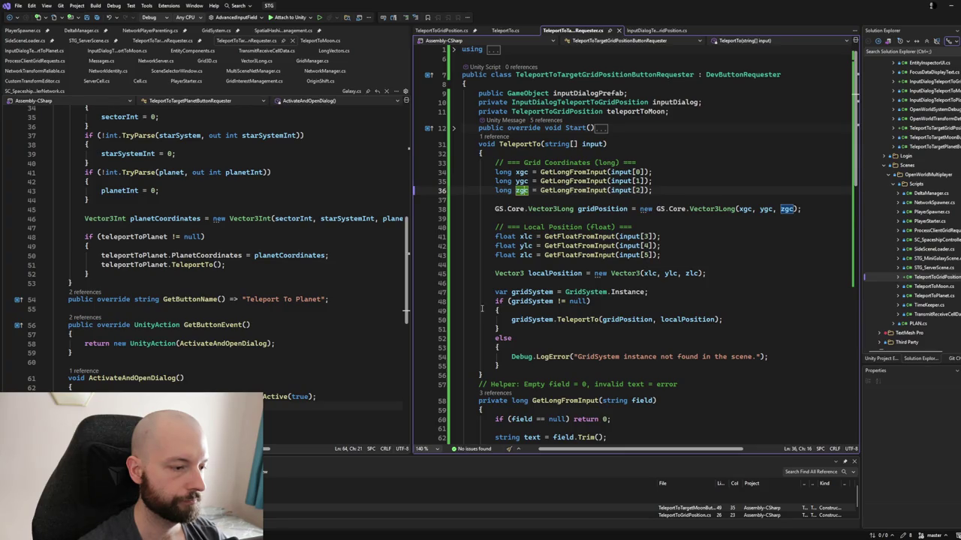
{"action": "scroll", "coordinate": [493, 306], "scroll_direction": "down", "scroll_amount": 9}
{"action": "scroll", "coordinate": [492, 306], "scroll_direction": "down", "scroll_amount": 5}
{"action": "left_click", "coordinate": [453, 339]}
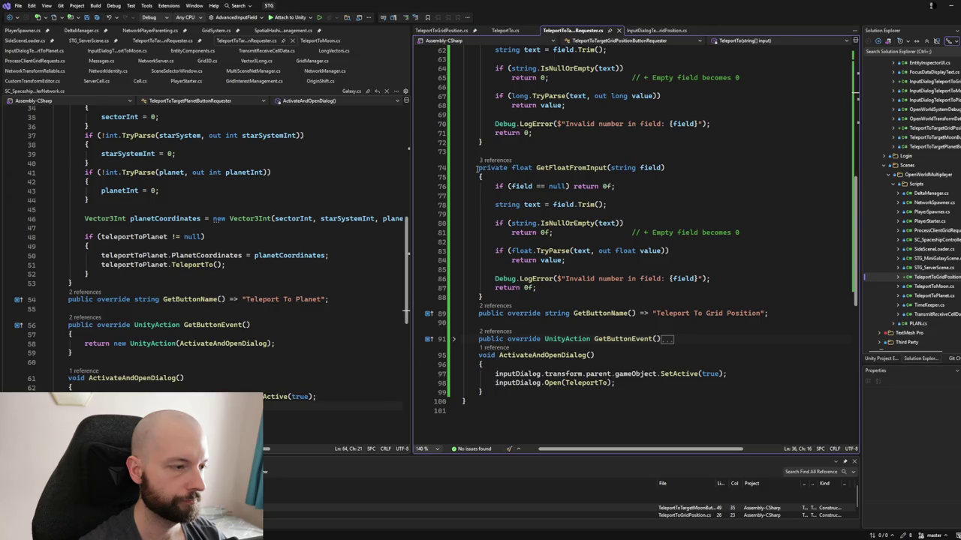
{"action": "left_click", "coordinate": [454, 167]}
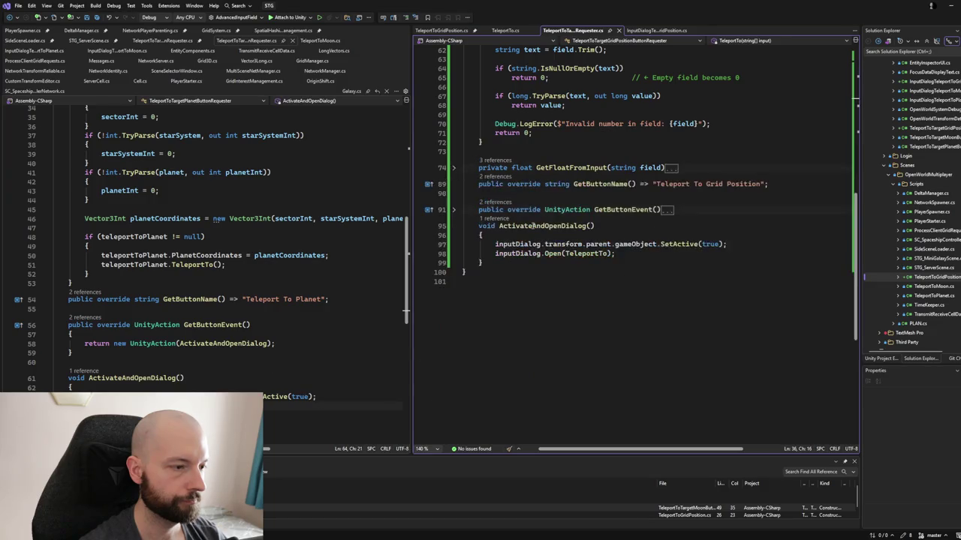
{"action": "scroll", "coordinate": [526, 226], "scroll_direction": "up", "scroll_amount": 2}
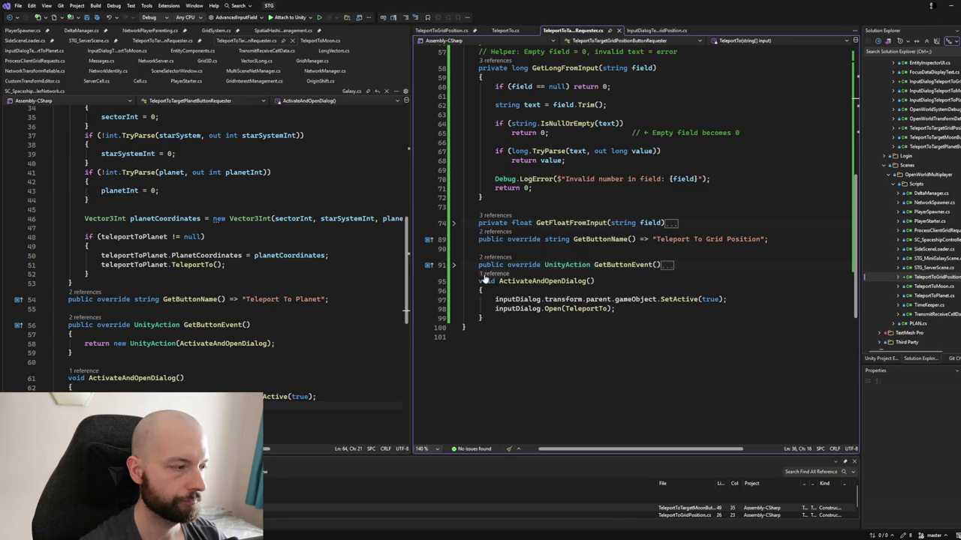
{"action": "scroll", "coordinate": [487, 273], "scroll_direction": "up", "scroll_amount": 10}
{"action": "scroll", "coordinate": [487, 273], "scroll_direction": "up", "scroll_amount": 2}
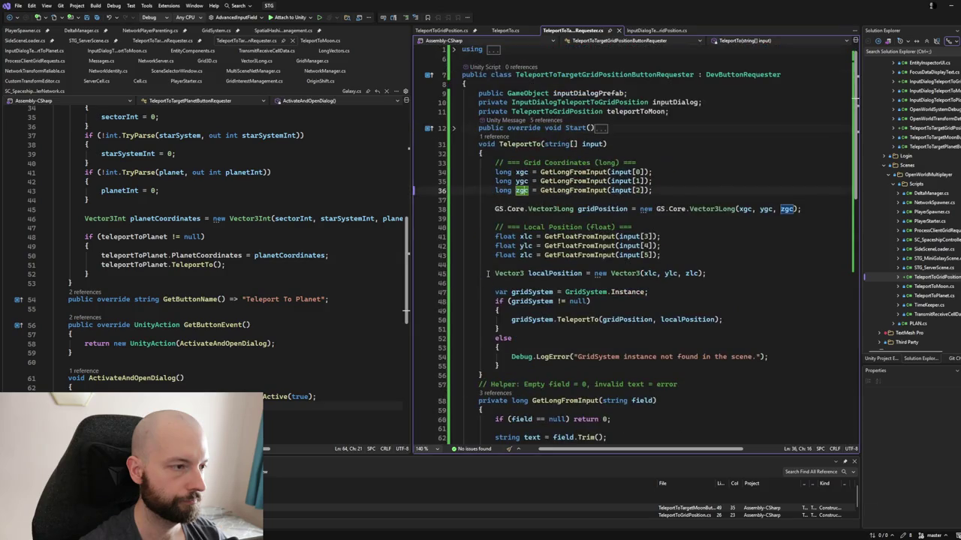
{"action": "scroll", "coordinate": [270, 273], "scroll_direction": "up", "scroll_amount": 5}
{"action": "scroll", "coordinate": [270, 273], "scroll_direction": "up", "scroll_amount": 6}
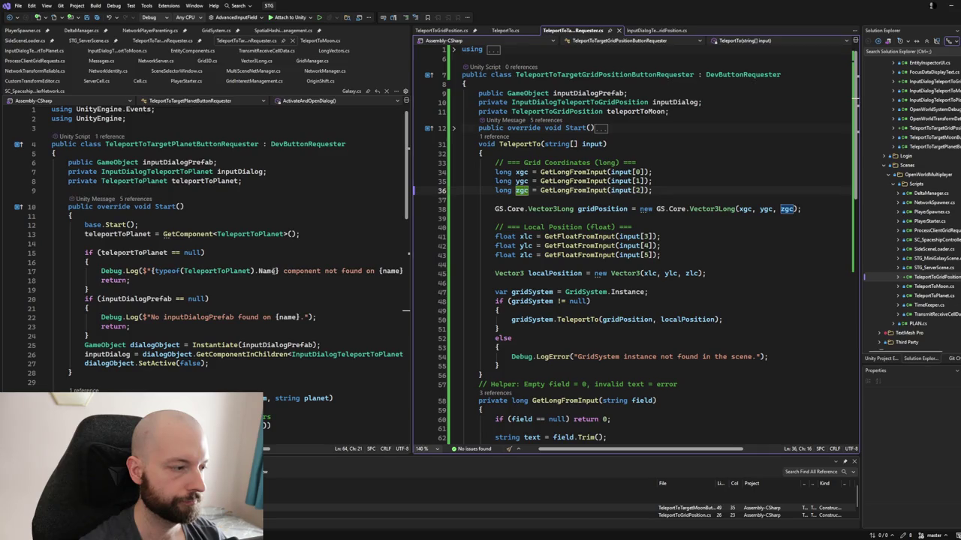
{"action": "left_click", "coordinate": [649, 30]}
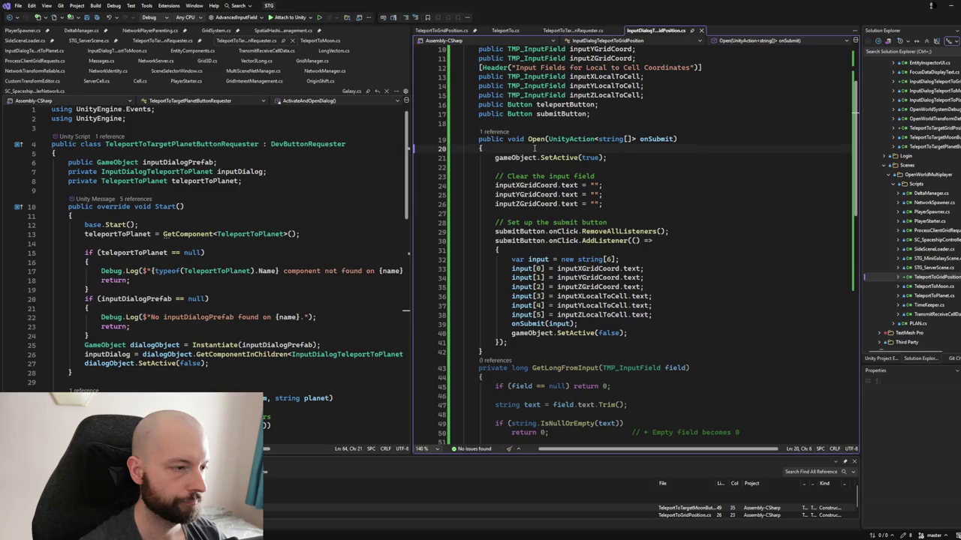
- Delete GetLongFromInput, GetFloatFromInput and the leftover blank lines from InputDialogTeleportToGridPosition.cs
{"action": "scroll", "coordinate": [534, 148], "scroll_direction": "down", "scroll_amount": 6}
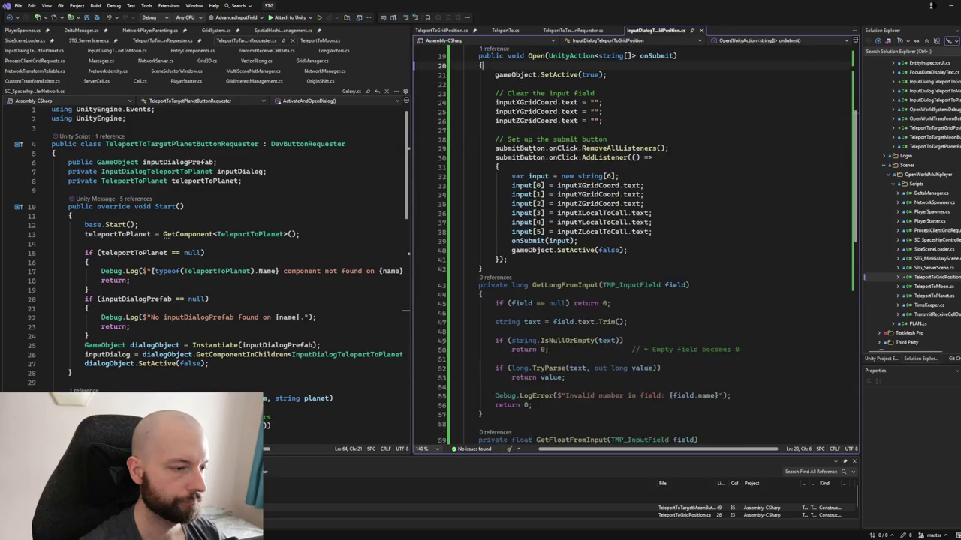
{"action": "left_click_drag", "start_coordinate": [478, 201], "coordinate": [508, 321]}
{"action": "key", "text": "Delete"}
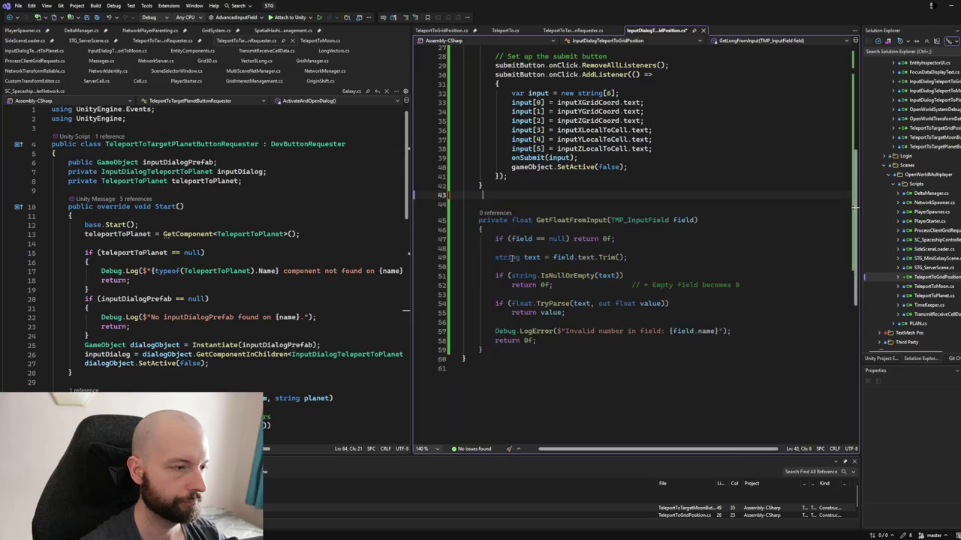
{"action": "mouse_move", "coordinate": [468, 220]}
{"action": "left_mouse_down"}
{"action": "mouse_move", "coordinate": [555, 285]}
{"action": "mouse_move", "coordinate": [535, 341]}
{"action": "left_mouse_up"}
{"action": "key", "text": "Delete"}
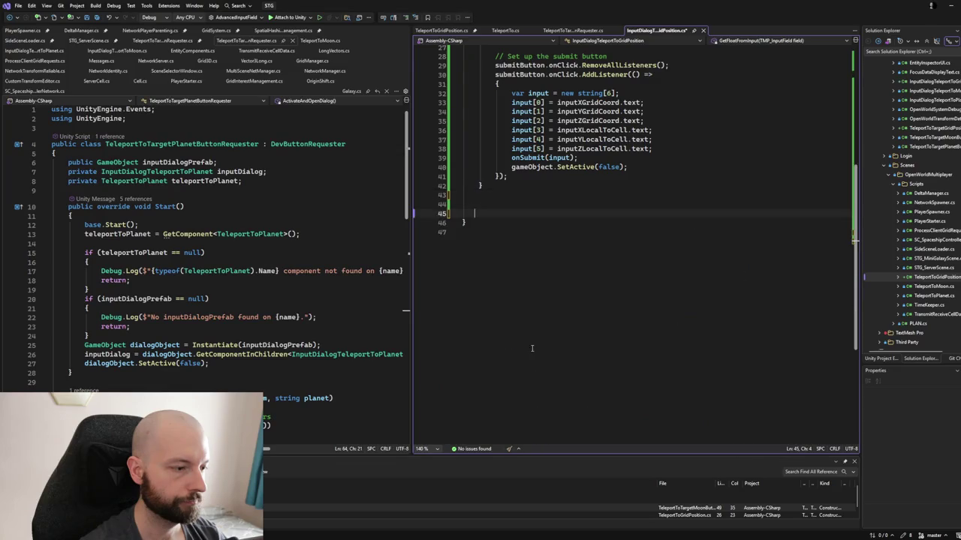
{"action": "key", "text": "BackSpace"}
{"action": "key", "text": "BackSpace"}
{"action": "key", "text": "BackSpace"}
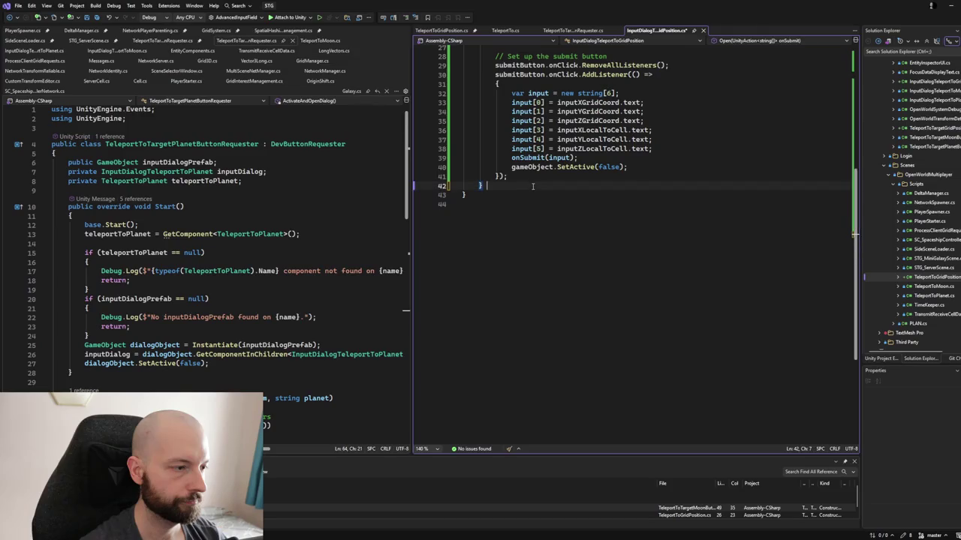
{"action": "scroll", "coordinate": [513, 194], "scroll_direction": "up", "scroll_amount": 2}
{"action": "scroll", "coordinate": [512, 194], "scroll_direction": "up", "scroll_amount": 2}
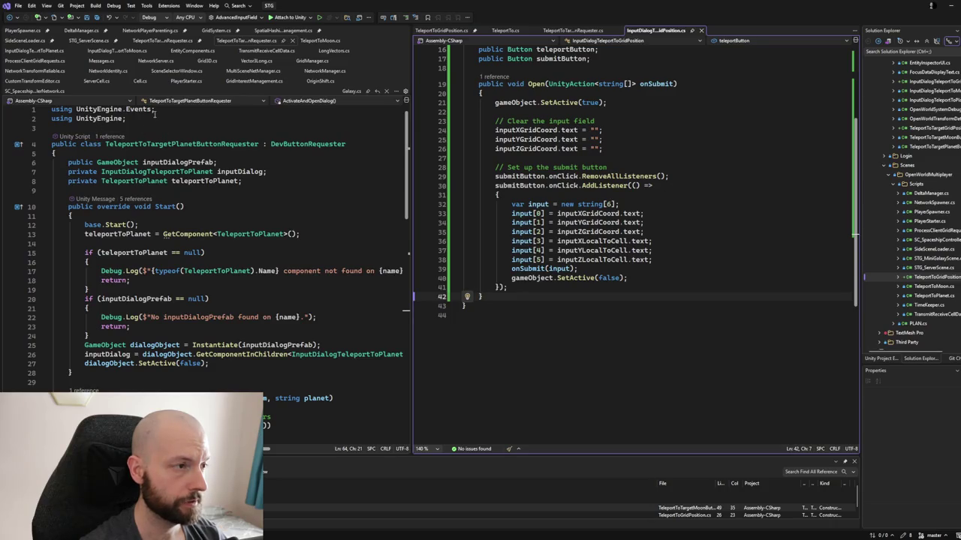
- Show TeleportToMoon.cs in the left pane and TeleportToGridPosition.cs in the right pane
{"action": "left_click", "coordinate": [321, 40]}
{"action": "scroll", "coordinate": [226, 187], "scroll_direction": "up", "scroll_amount": 1}
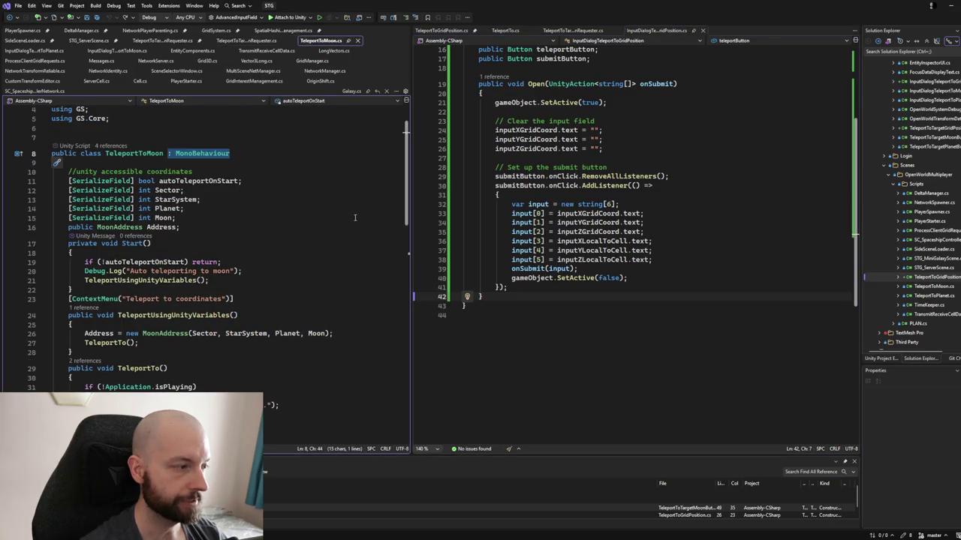
{"action": "scroll", "coordinate": [606, 139], "scroll_direction": "up", "scroll_amount": 2}
{"action": "scroll", "coordinate": [606, 139], "scroll_direction": "up", "scroll_amount": 1}
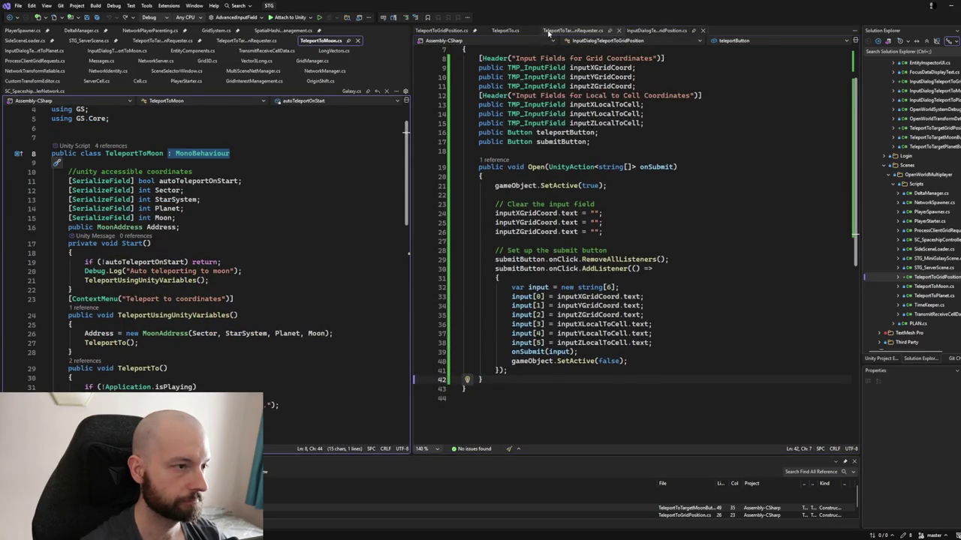
{"action": "left_click", "coordinate": [549, 30]}
{"action": "left_click", "coordinate": [438, 30]}
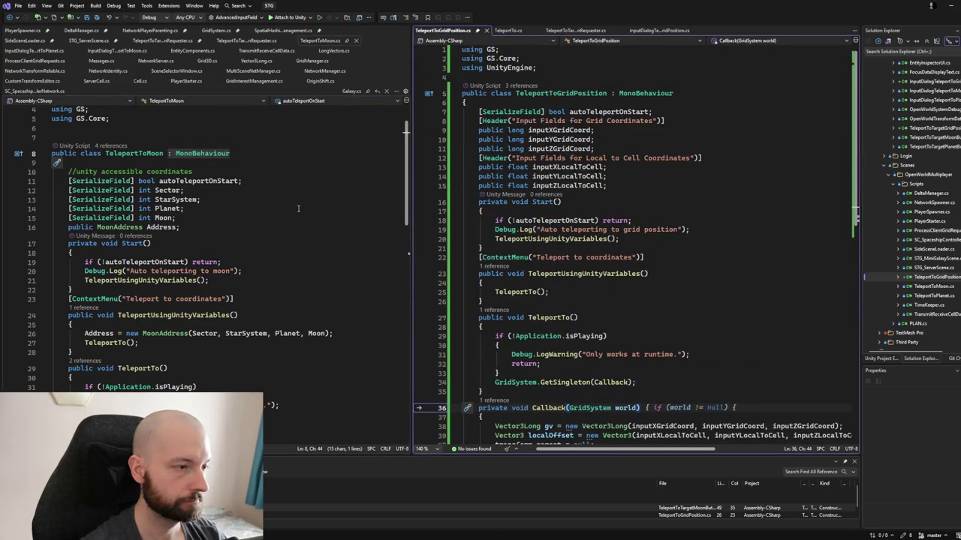
- Compare the coordinate input fields and Callback teleport code of TeleportToGridPosition.cs
{"action": "left_click_drag", "start_coordinate": [473, 120], "coordinate": [546, 197]}
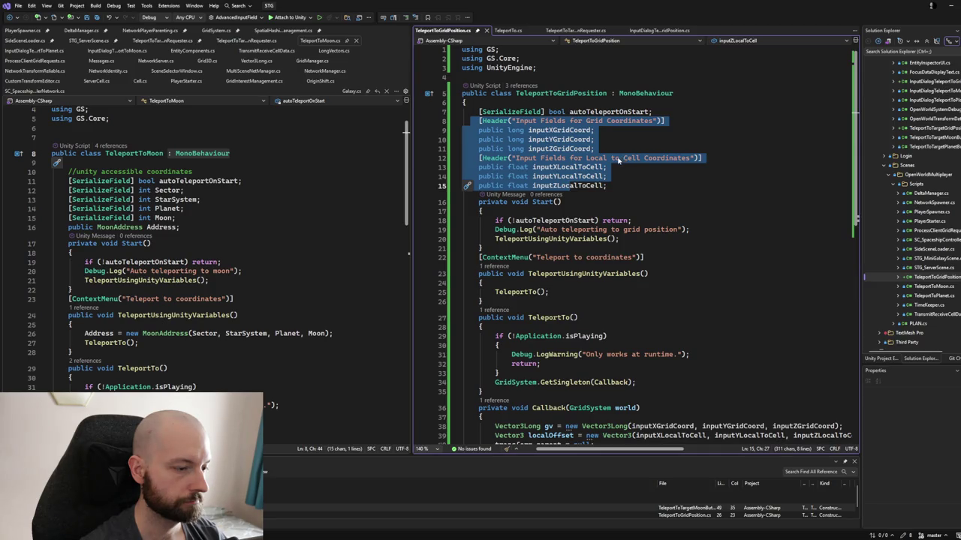
{"action": "scroll", "coordinate": [618, 159], "scroll_direction": "down", "scroll_amount": 3}
{"action": "scroll", "coordinate": [618, 157], "scroll_direction": "up", "scroll_amount": 1}
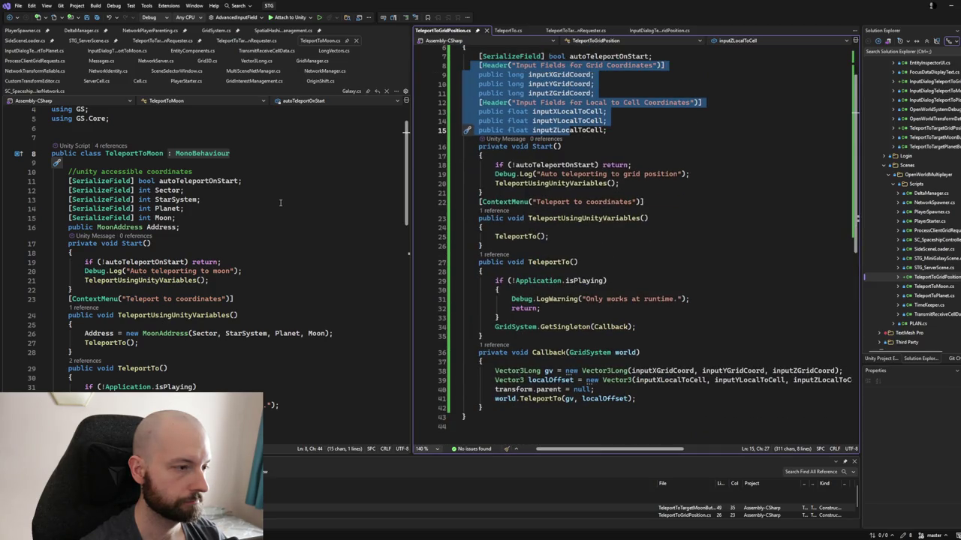
{"action": "scroll", "coordinate": [280, 202], "scroll_direction": "down", "scroll_amount": 1}
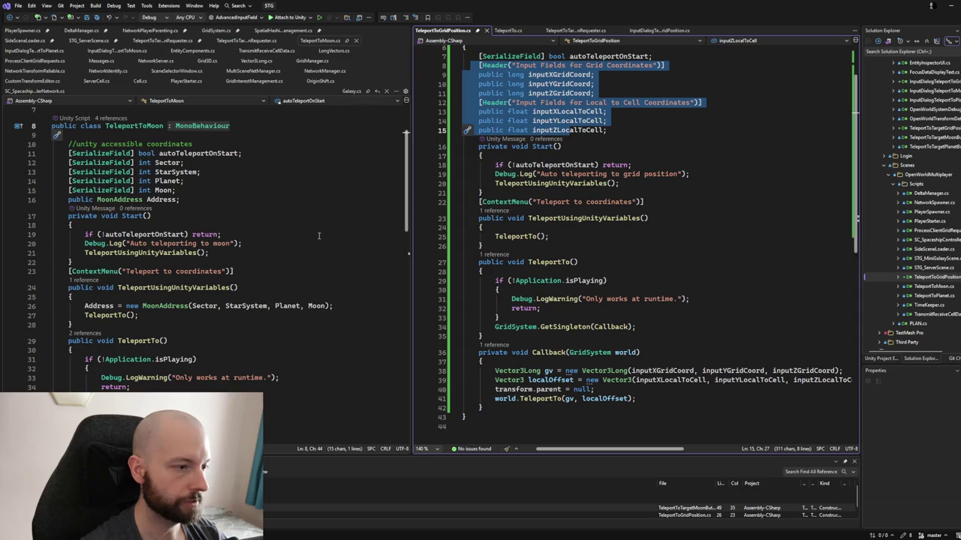
{"action": "scroll", "coordinate": [307, 225], "scroll_direction": "down", "scroll_amount": 2}
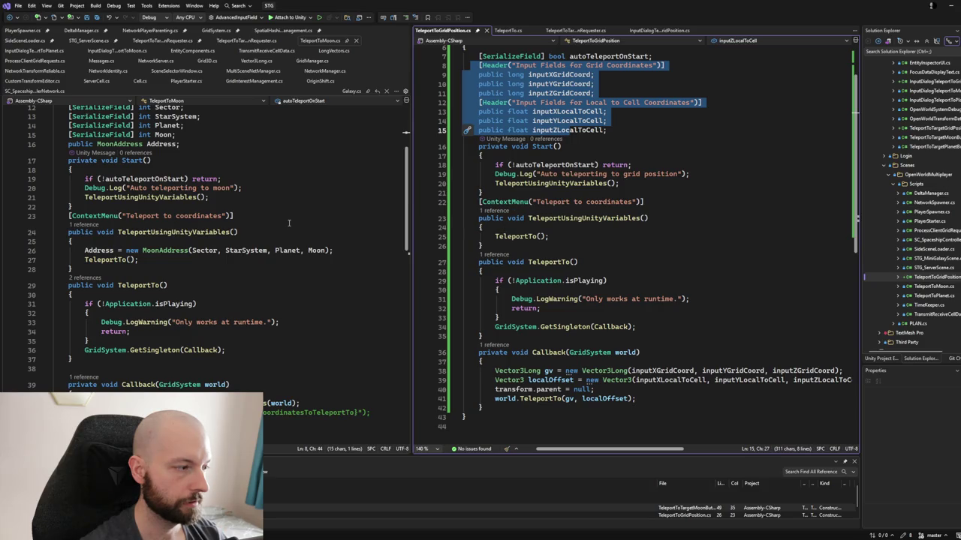
{"action": "scroll", "coordinate": [274, 243], "scroll_direction": "down", "scroll_amount": 2}
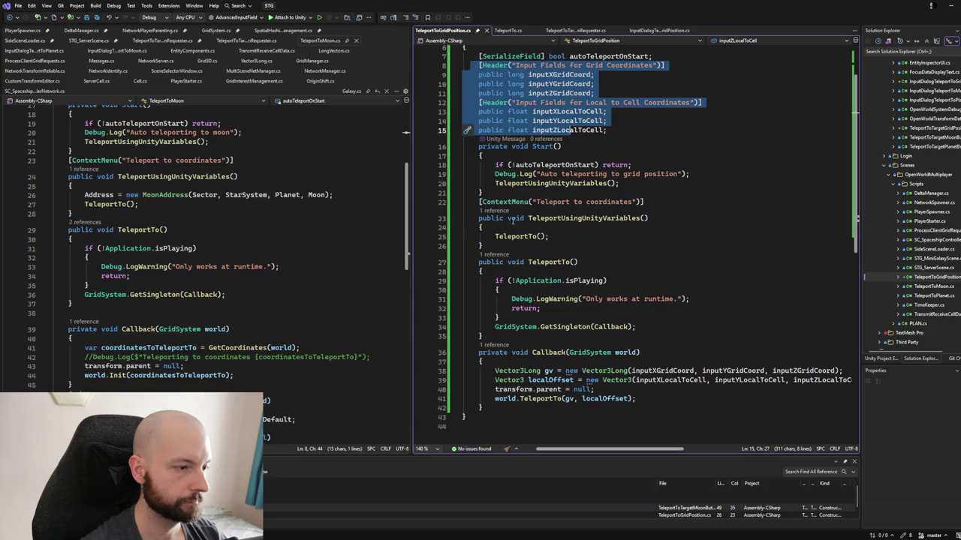
{"action": "scroll", "coordinate": [506, 224], "scroll_direction": "down", "scroll_amount": 2}
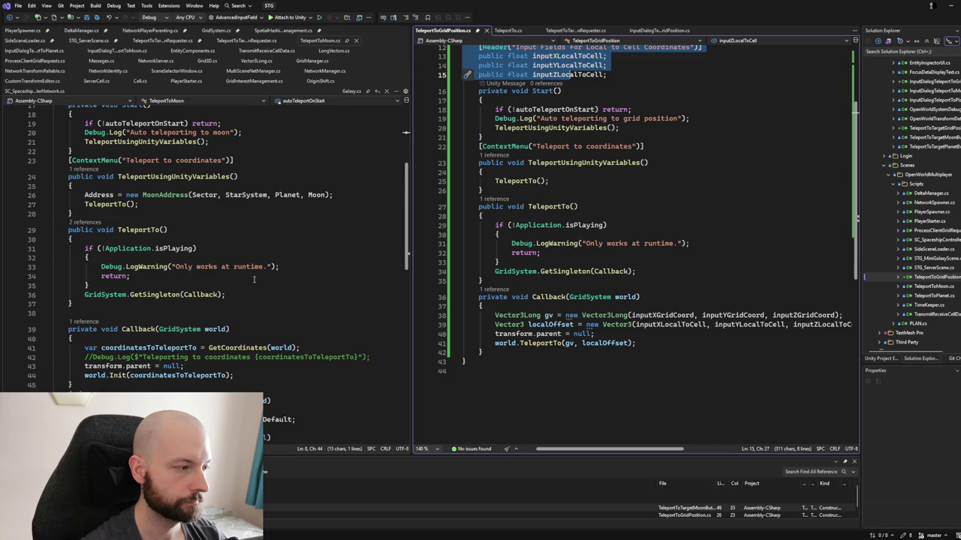
{"action": "scroll", "coordinate": [254, 279], "scroll_direction": "down", "scroll_amount": 3}
{"action": "scroll", "coordinate": [526, 185], "scroll_direction": "down", "scroll_amount": 2}
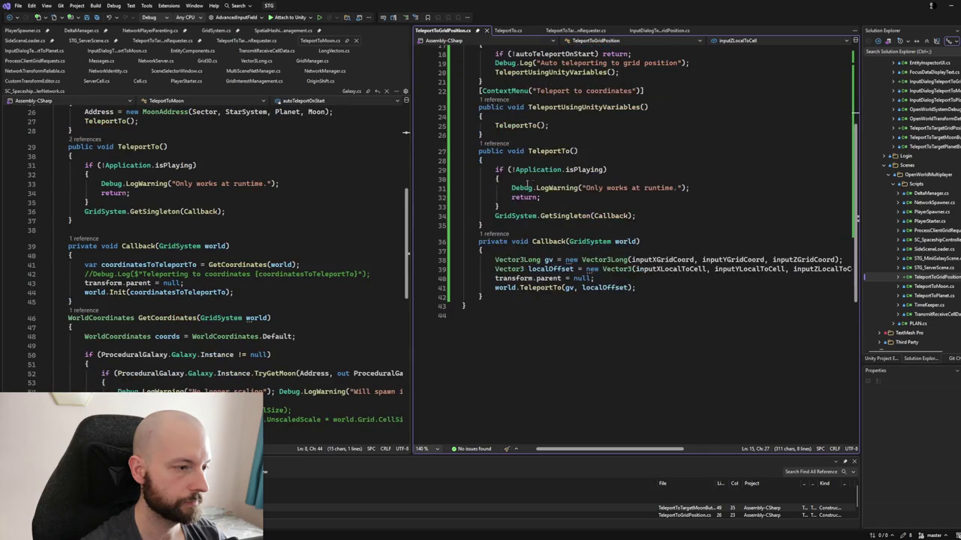
{"action": "scroll", "coordinate": [344, 249], "scroll_direction": "down", "scroll_amount": 2}
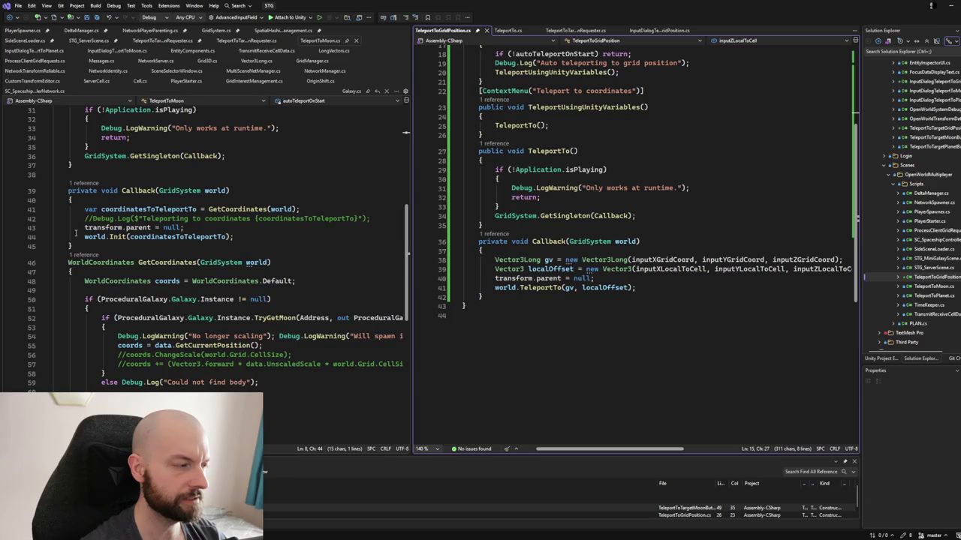
- Inspect the world Init call on line 44, then close TeleportTo.cs
{"action": "left_click", "coordinate": [115, 236]}
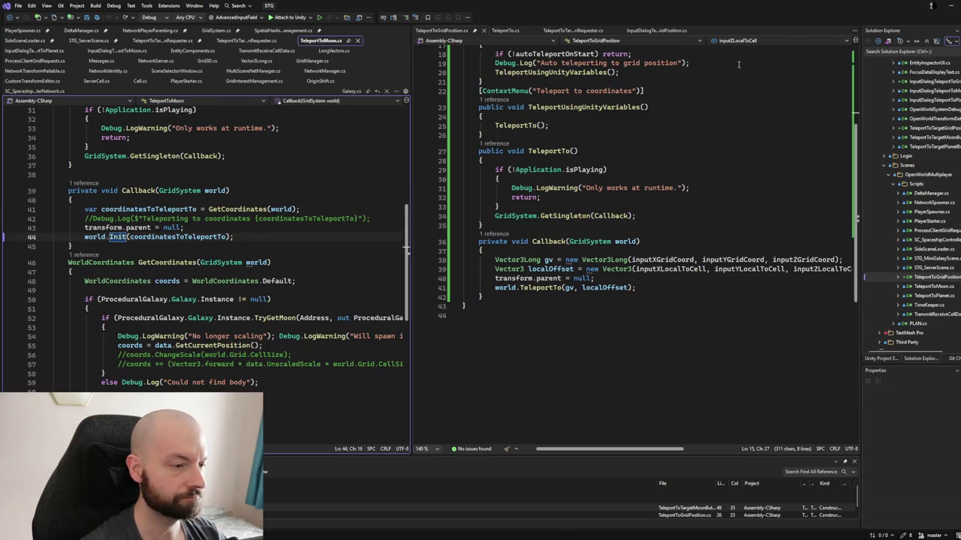
{"action": "scroll", "coordinate": [559, 215], "scroll_direction": "up", "scroll_amount": 2}
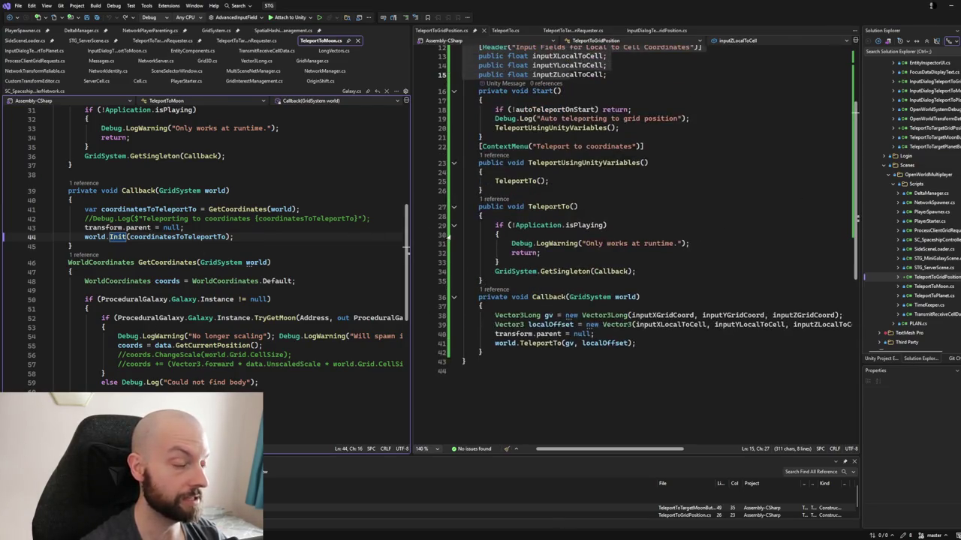
{"action": "scroll", "coordinate": [353, 203], "scroll_direction": "up", "scroll_amount": 2}
{"action": "scroll", "coordinate": [353, 203], "scroll_direction": "up", "scroll_amount": 8}
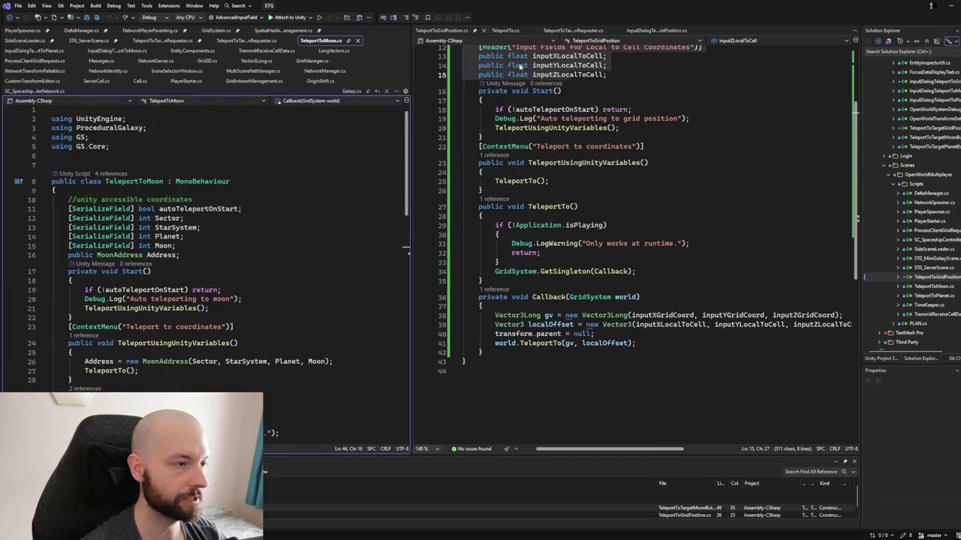
{"action": "left_click", "coordinate": [527, 31]}
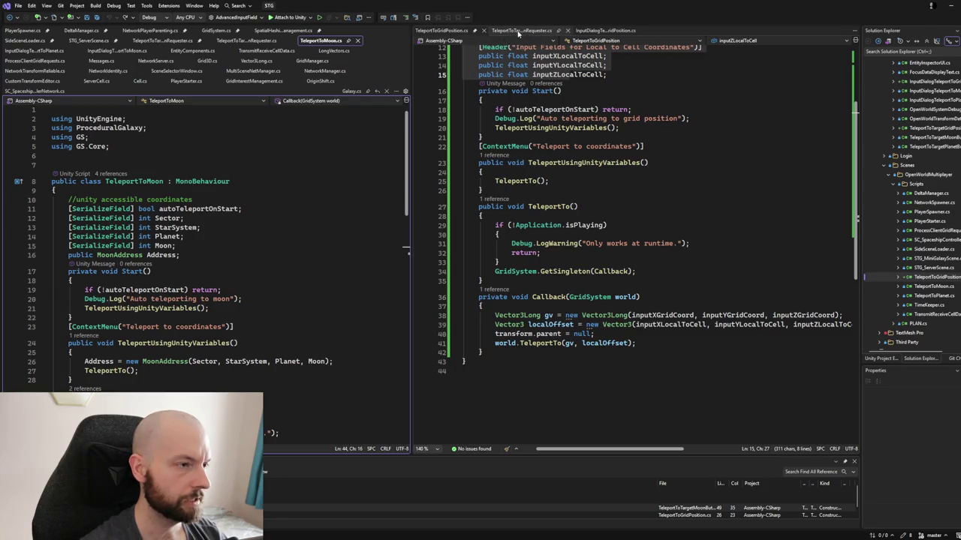
- Show TeleportToTargetMoonButtonRequester.cs on the left, scrolled to the top, beside the grid-position requester
{"action": "left_click", "coordinate": [168, 41]}
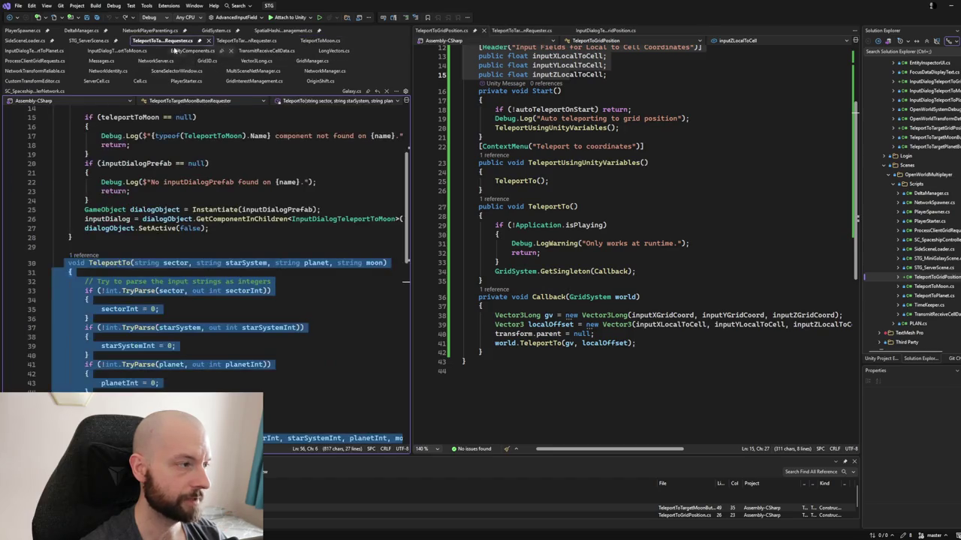
{"action": "scroll", "coordinate": [266, 255], "scroll_direction": "up", "scroll_amount": 4}
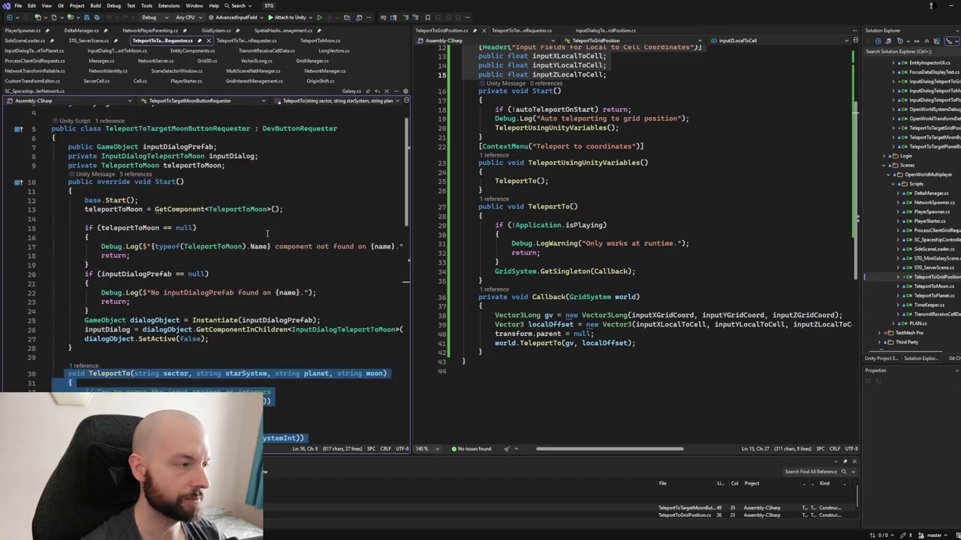
{"action": "left_click", "coordinate": [90, 237]}
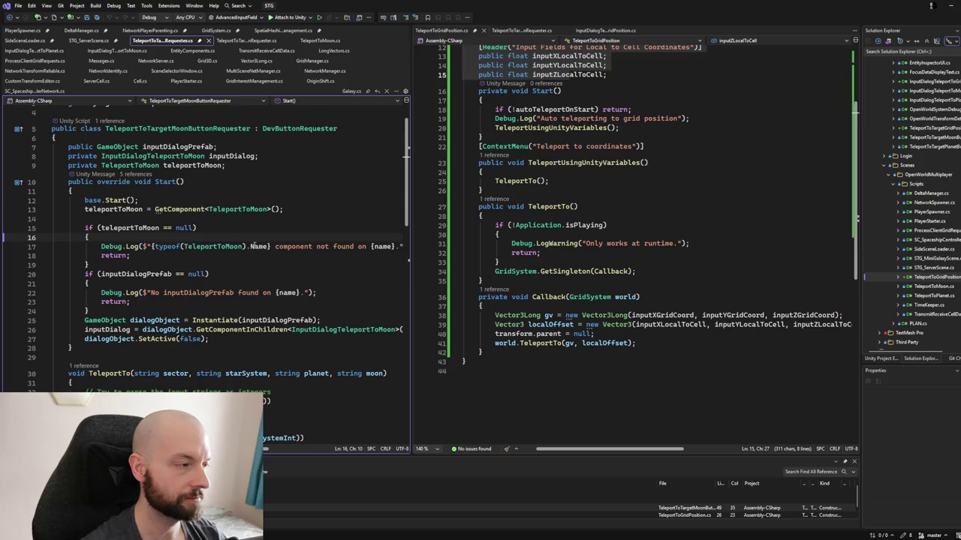
{"action": "scroll", "coordinate": [254, 245], "scroll_direction": "up", "scroll_amount": 1}
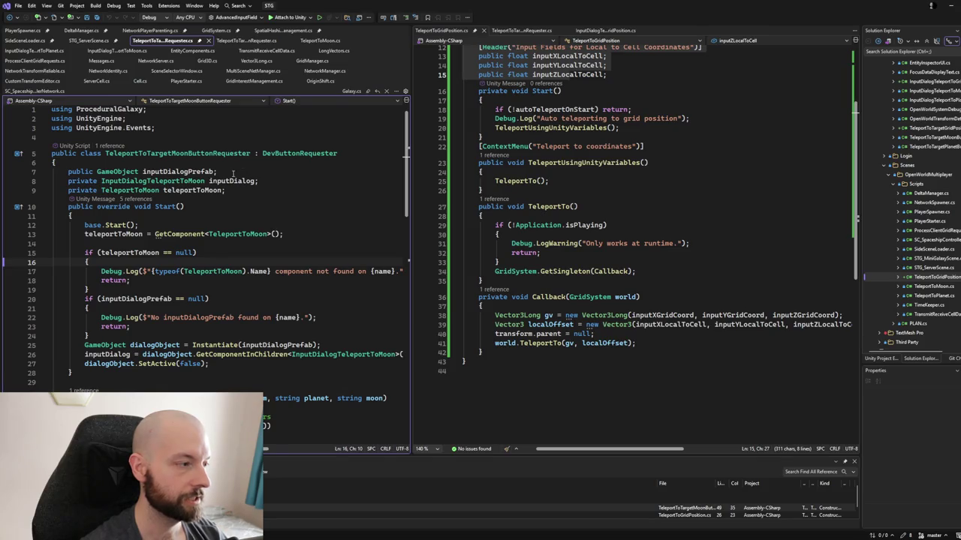
{"action": "scroll", "coordinate": [565, 194], "scroll_direction": "up", "scroll_amount": 4}
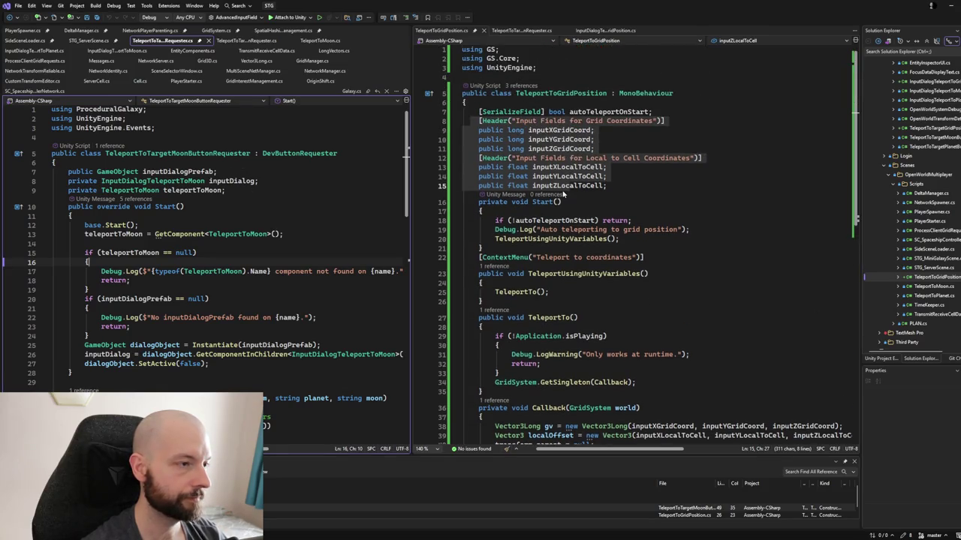
{"action": "left_click", "coordinate": [521, 30]}
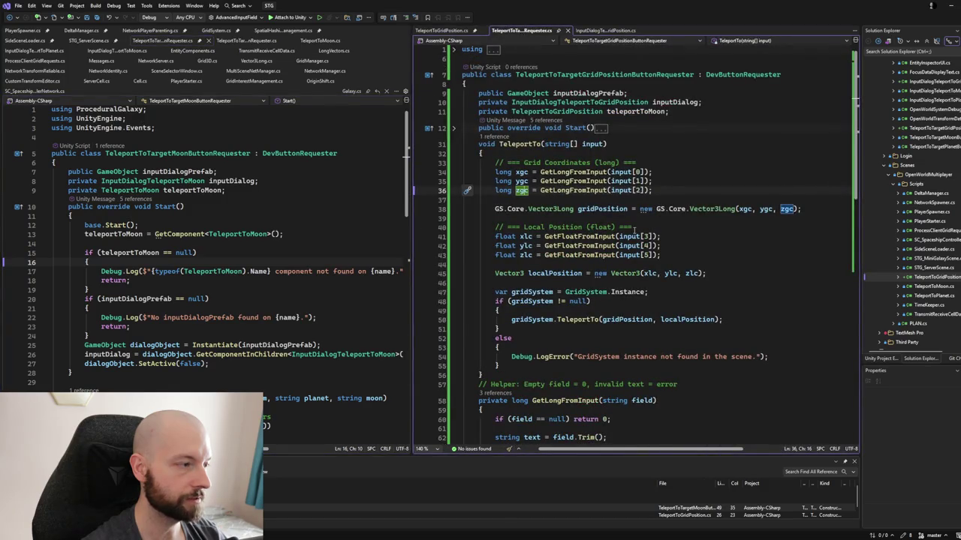
- Rename the requester's teleportToMoon field to teleportToGridPosition
{"action": "left_click", "coordinate": [627, 102]}
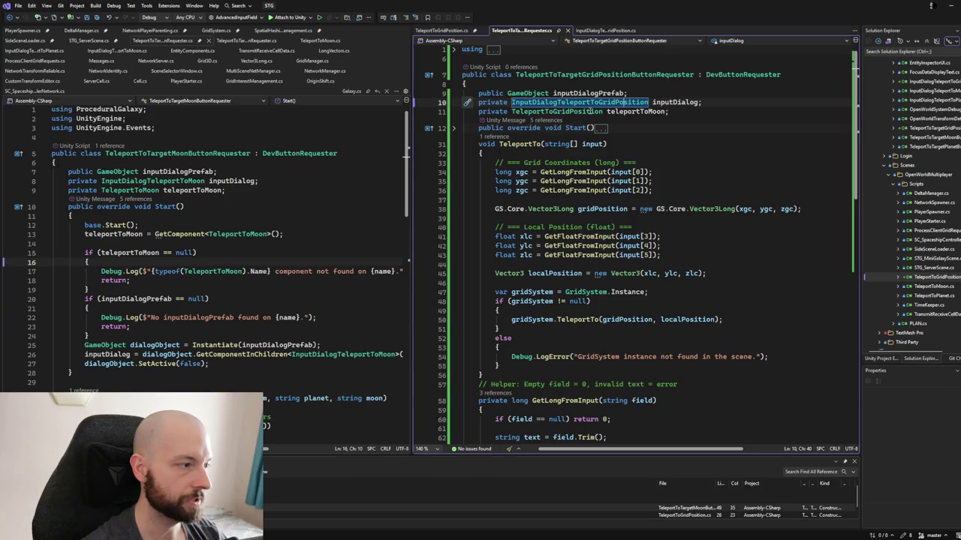
{"action": "left_click", "coordinate": [548, 111]}
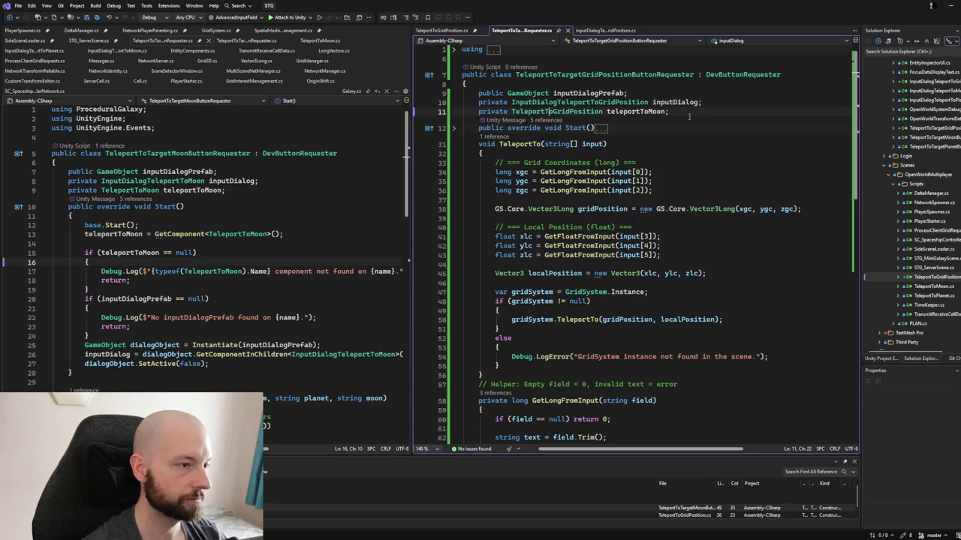
{"action": "left_click", "coordinate": [647, 111]}
{"action": "key", "text": "ctrl+r"}
{"action": "key", "text": "ctrl+r"}
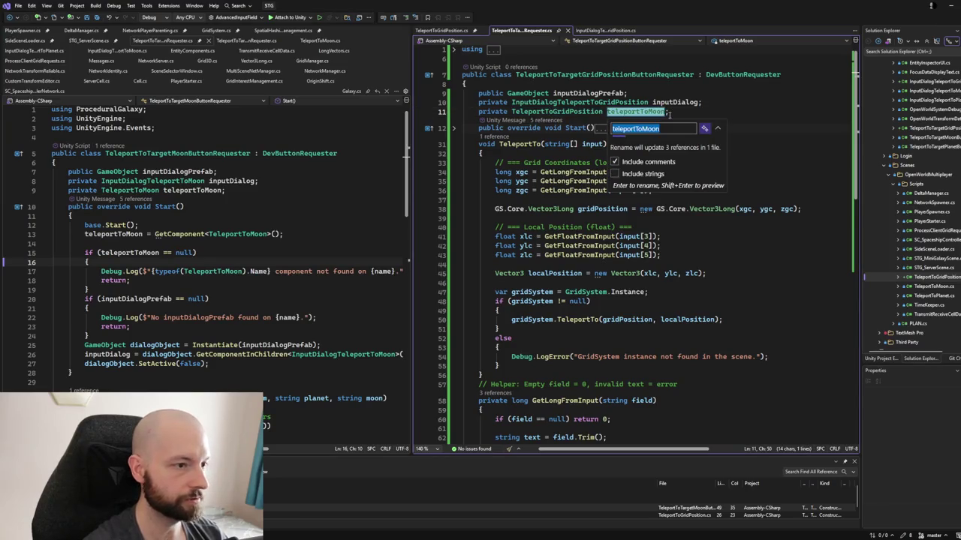
{"action": "key", "text": "BackSpace"}
{"action": "key", "text": "BackSpace"}
{"action": "key", "text": "BackSpace"}
{"action": "type", "text": "G"}
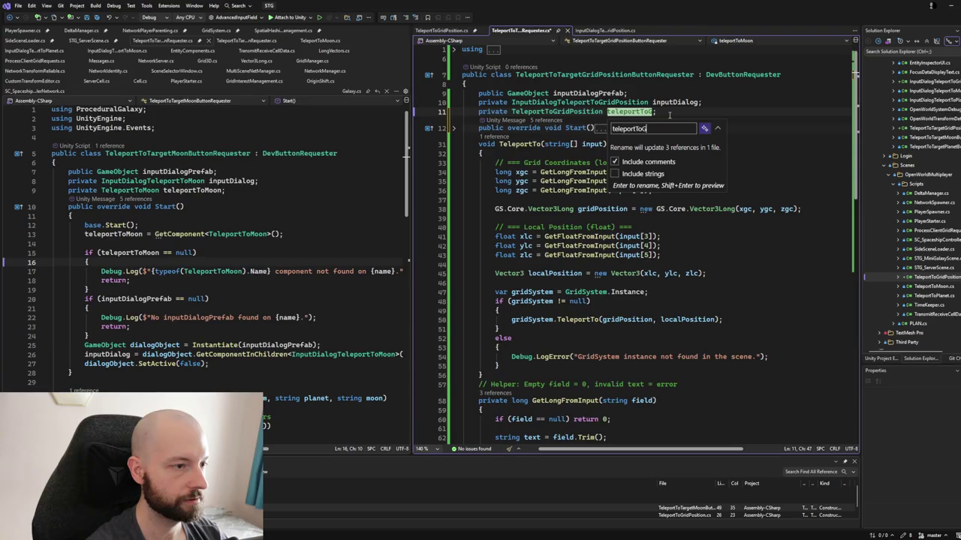
{"action": "type", "text": "ridPosition"}
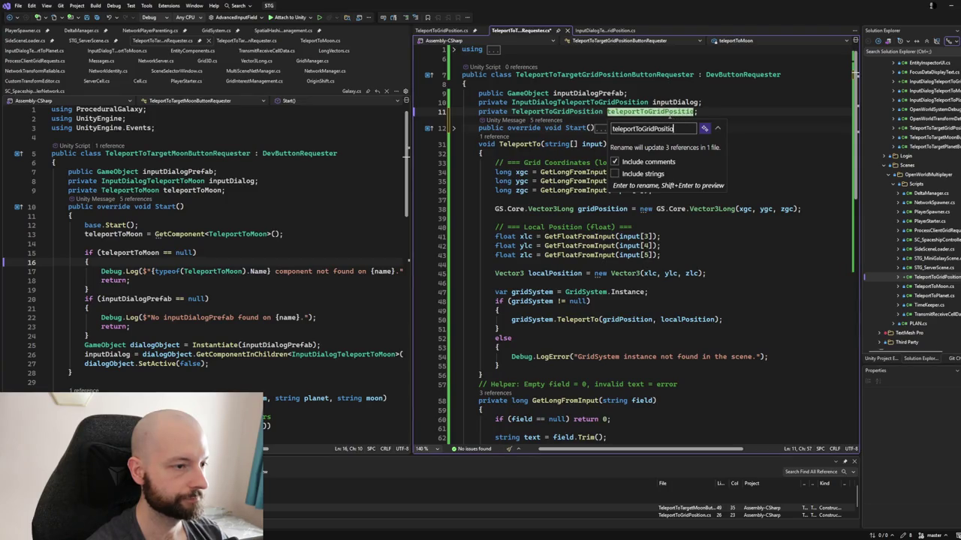
{"action": "key", "text": "Return"}
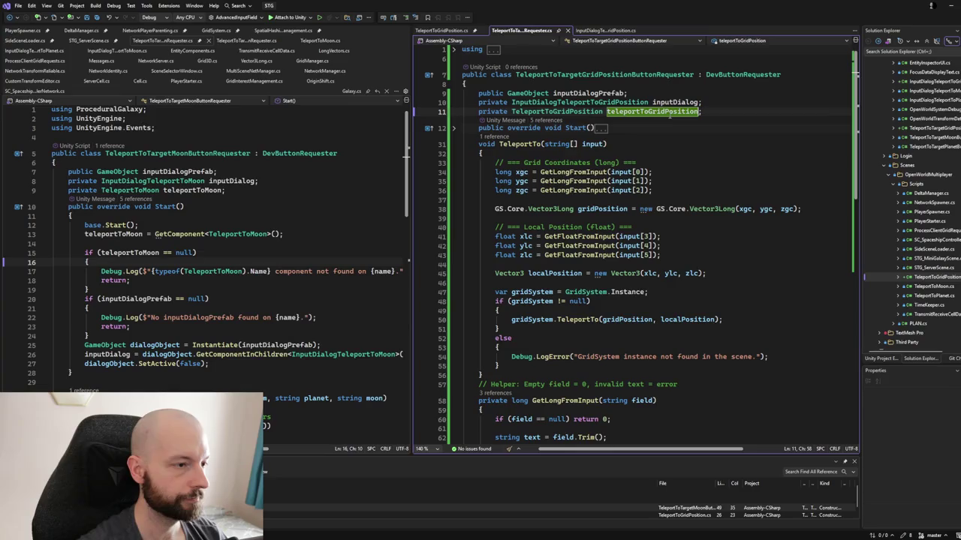
- Expand Start and verify it fetches and null-checks the TeleportToGridPosition component
{"action": "left_click", "coordinate": [453, 128]}
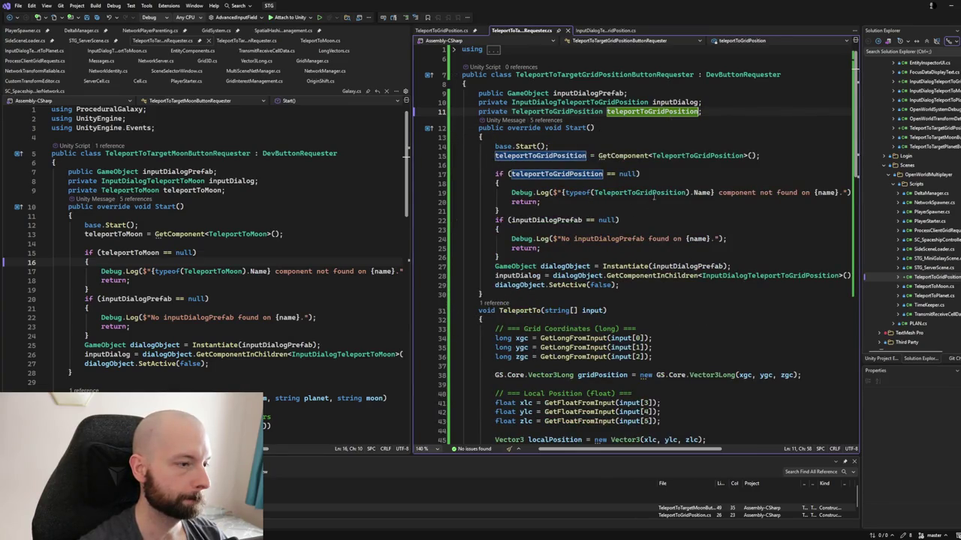
{"action": "left_click", "coordinate": [685, 156]}
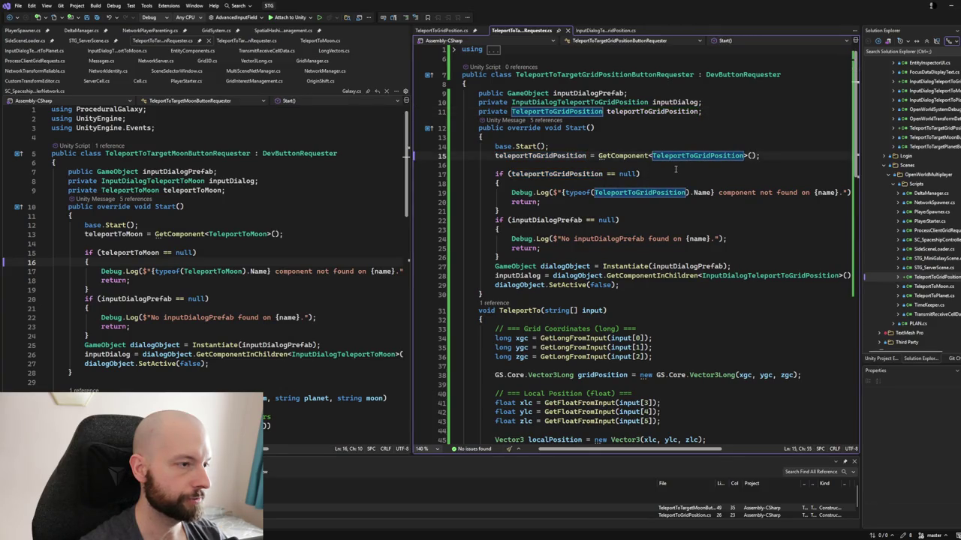
{"action": "left_click", "coordinate": [553, 72]}
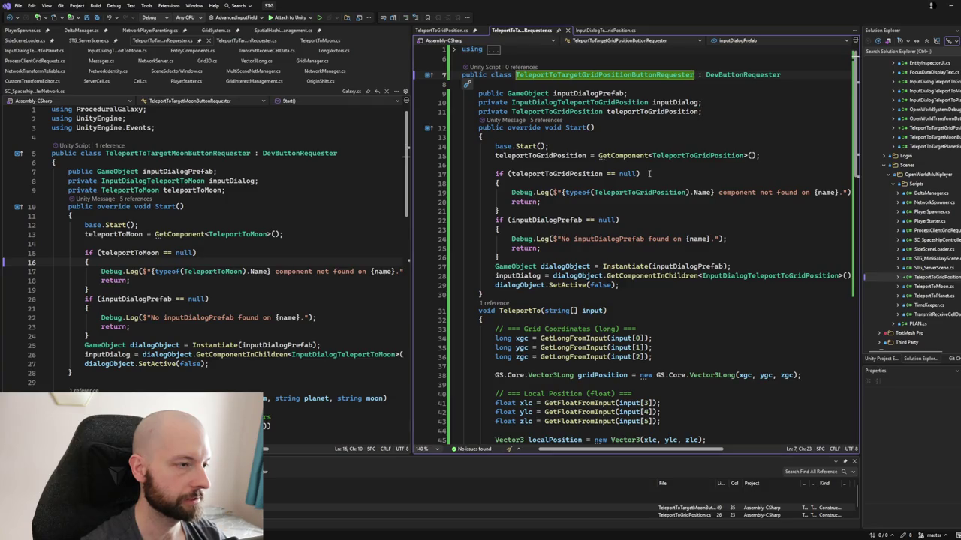
- Add [RequireComponent(typeof(TeleportToGridPosition))] on a new line above the grid-position requester class
{"action": "key", "text": "Home"}
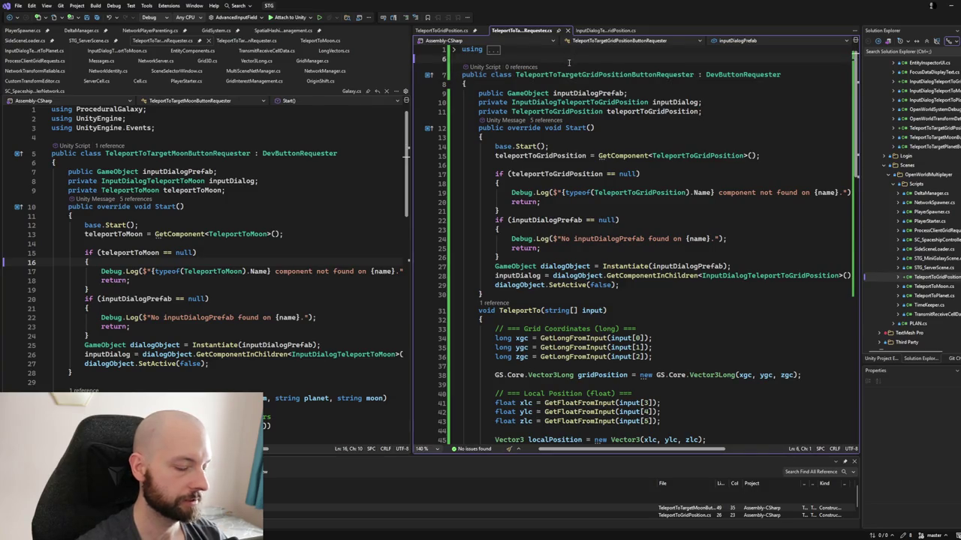
{"action": "key", "text": "Return"}
{"action": "key", "text": "Up"}
{"action": "type", "text": "["}
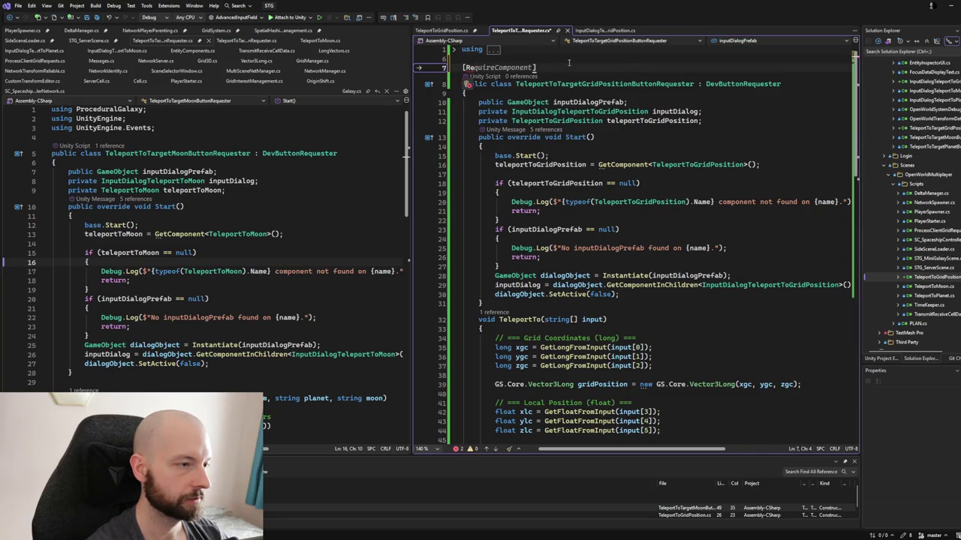
{"action": "key", "text": "ctrl+Right"}
{"action": "type", "text": "(typeof(Audi"}
{"action": "key", "text": "BackSpace"}
{"action": "key", "text": "BackSpace"}
{"action": "key", "text": "BackSpace"}
{"action": "type", "text": "typeof(TeleportToG"}
{"action": "key", "text": "Tab"}
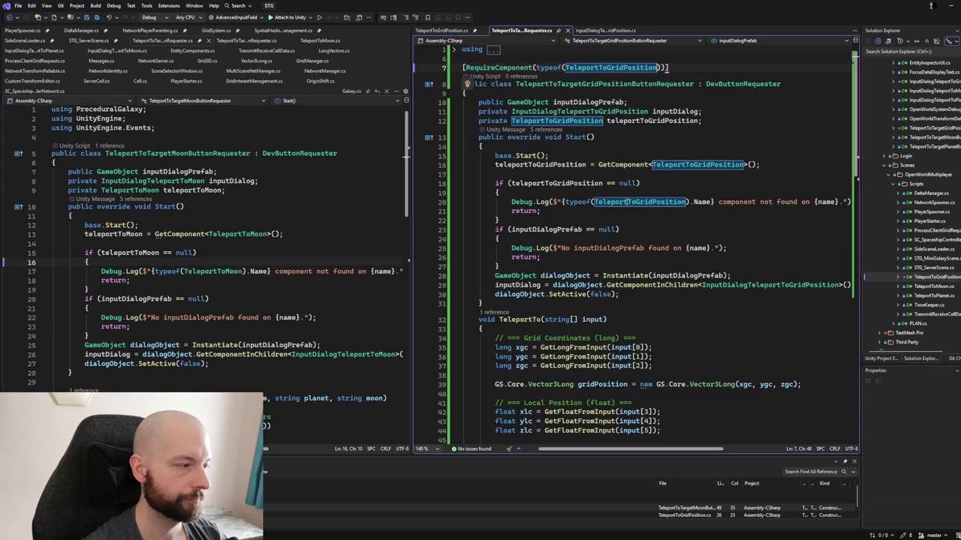
{"action": "scroll", "coordinate": [627, 202], "scroll_direction": "down", "scroll_amount": 1}
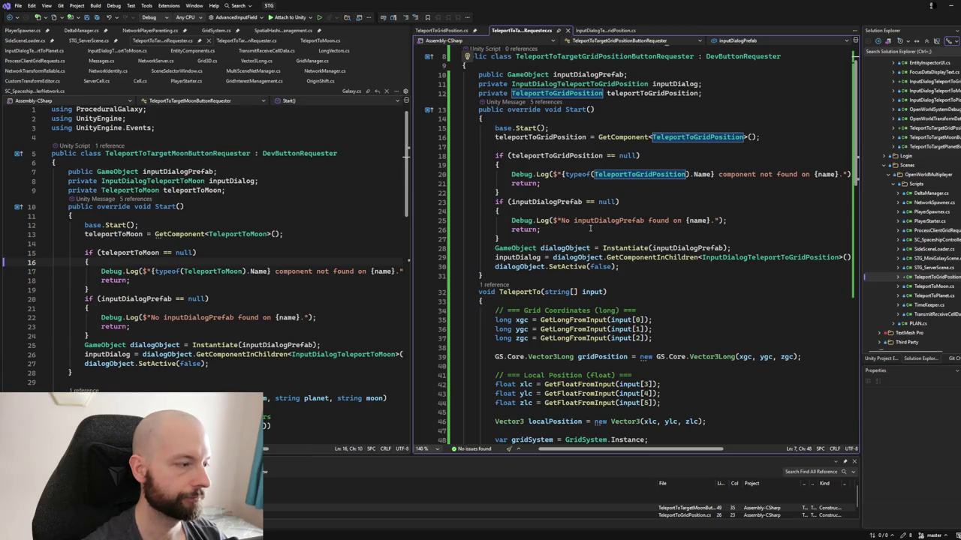
{"action": "scroll", "coordinate": [590, 229], "scroll_direction": "down", "scroll_amount": 1}
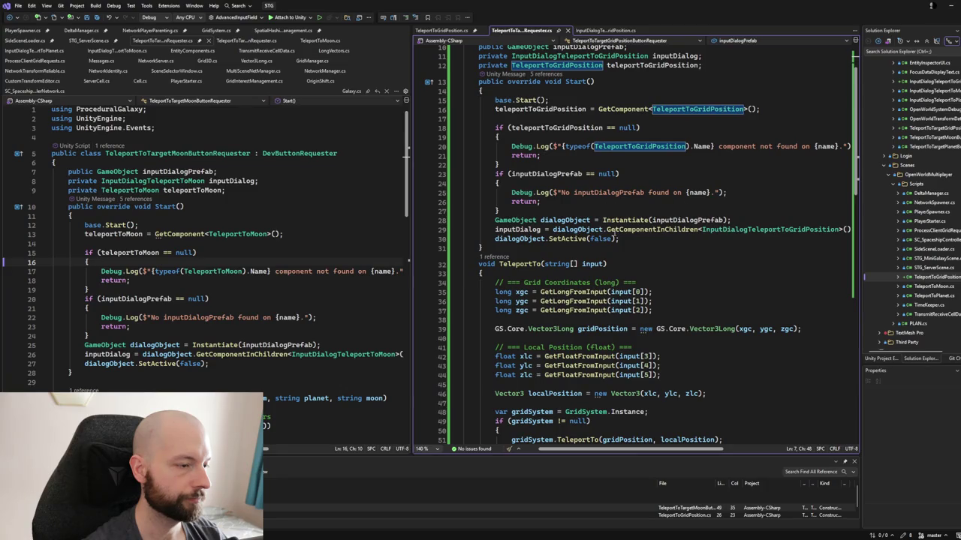
{"action": "scroll", "coordinate": [583, 235], "scroll_direction": "down", "scroll_amount": 2}
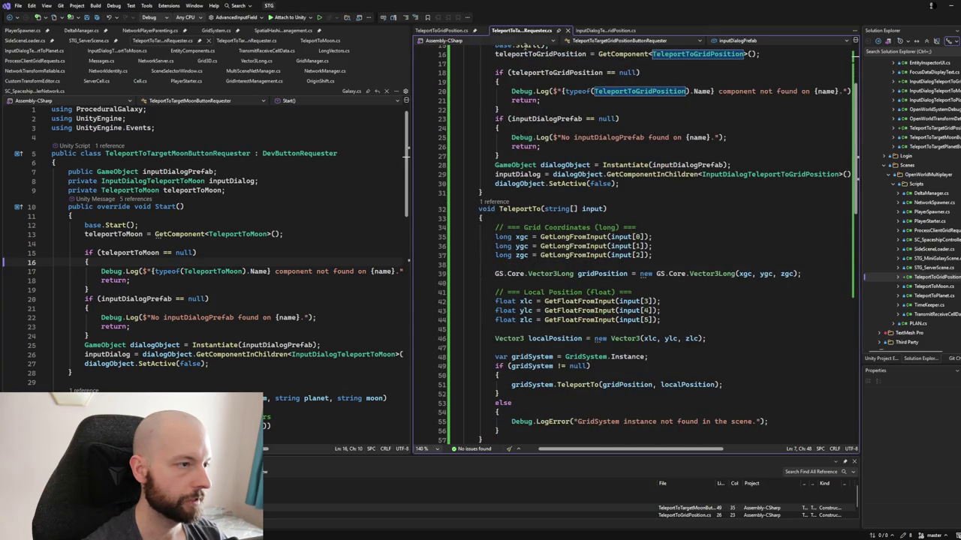
- Open InputDialogTeleportToGridPosition.cs beside InputDialogTeleportToPlanet.cs and select the three grid-coordinate clearing lines
{"action": "left_click", "coordinate": [452, 32]}
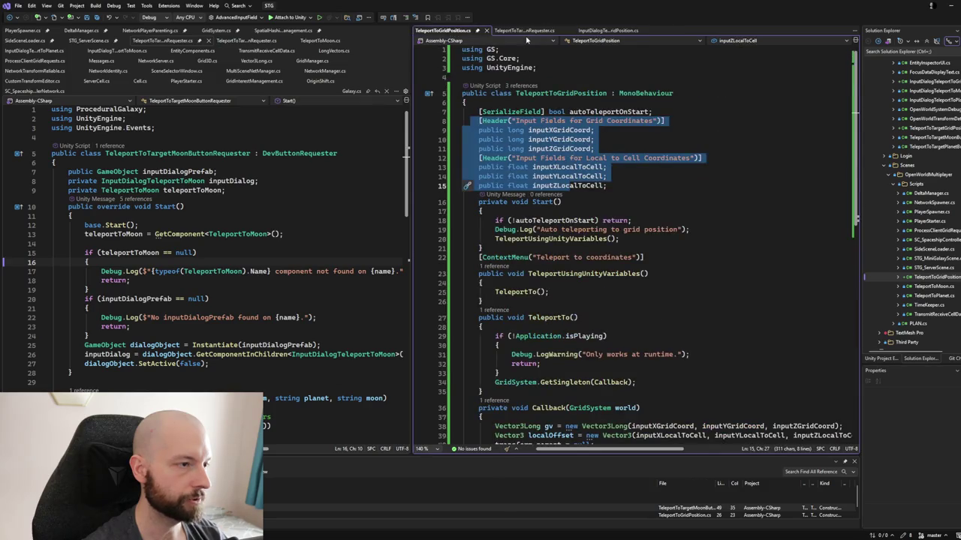
{"action": "left_click", "coordinate": [521, 30]}
{"action": "left_click", "coordinate": [605, 30]}
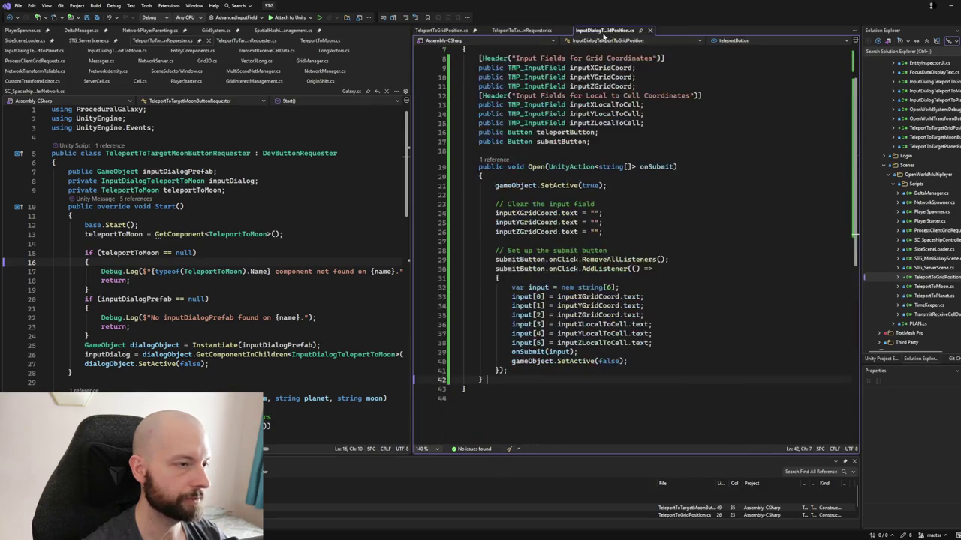
{"action": "scroll", "coordinate": [556, 204], "scroll_direction": "up", "scroll_amount": 3}
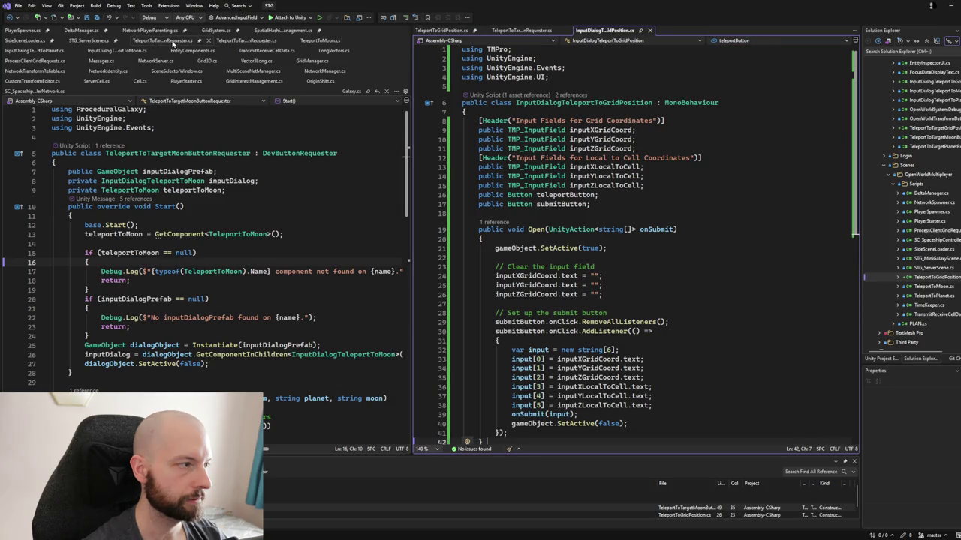
{"action": "left_click", "coordinate": [38, 53]}
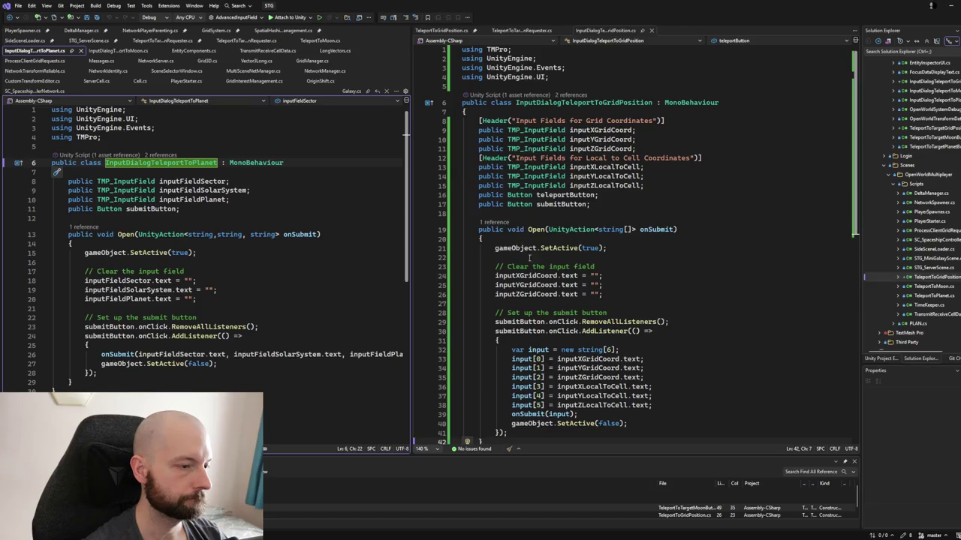
{"action": "scroll", "coordinate": [570, 251], "scroll_direction": "down", "scroll_amount": 1}
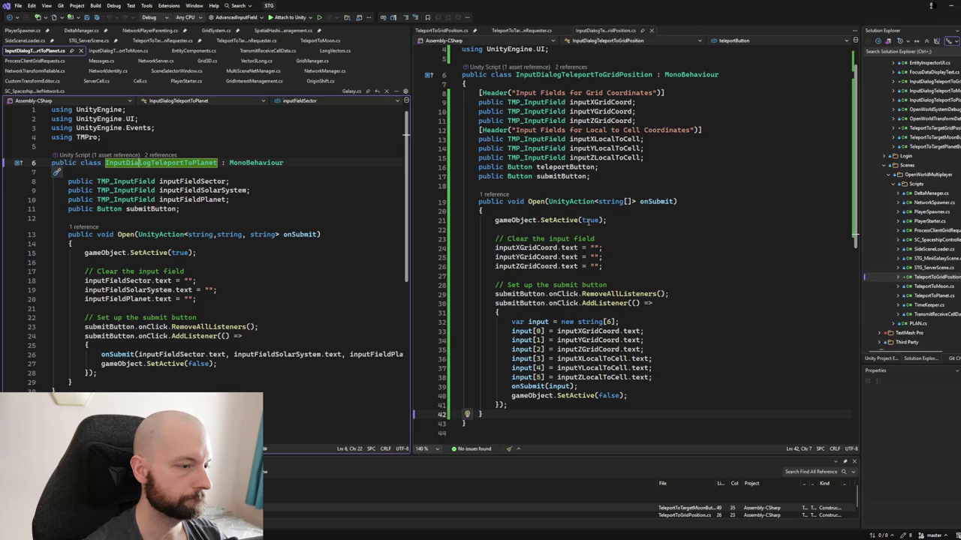
{"action": "left_click_drag", "start_coordinate": [493, 248], "coordinate": [607, 267]}
- Duplicate the three GridCoord clearing lines and rename the first copy to inputXLocalToCell
{"action": "key", "text": "ctrl+c"}
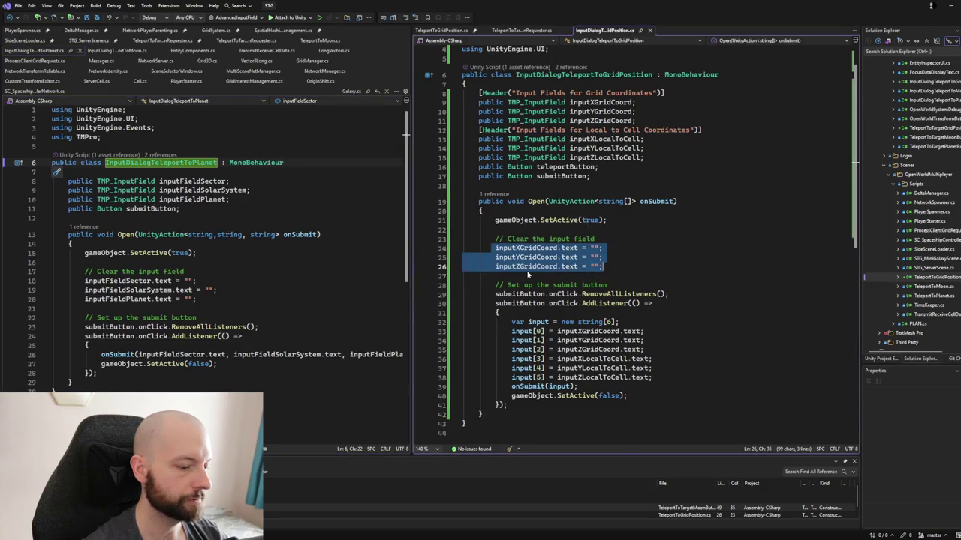
{"action": "key", "text": "Down"}
{"action": "key", "text": "ctrl+v"}
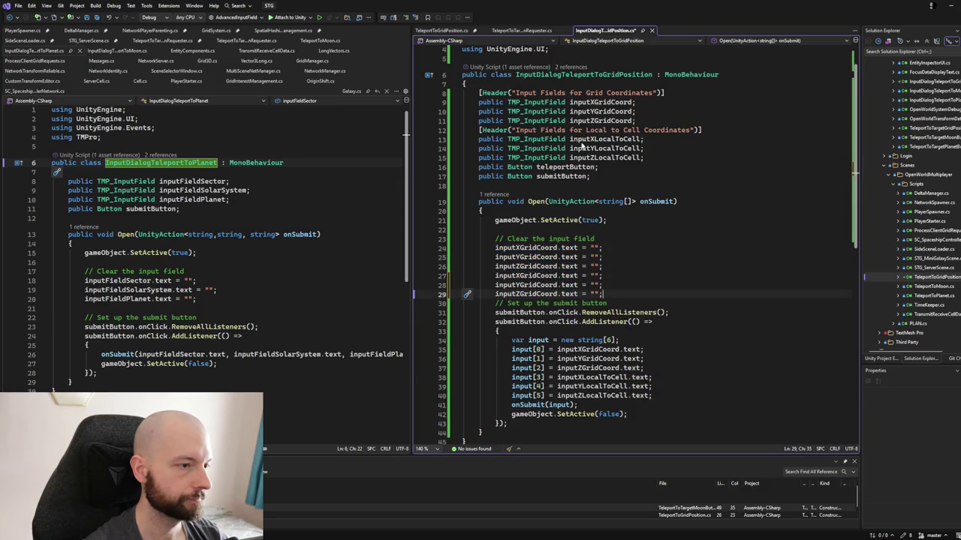
{"action": "left_click_drag", "start_coordinate": [640, 139], "coordinate": [569, 140]}
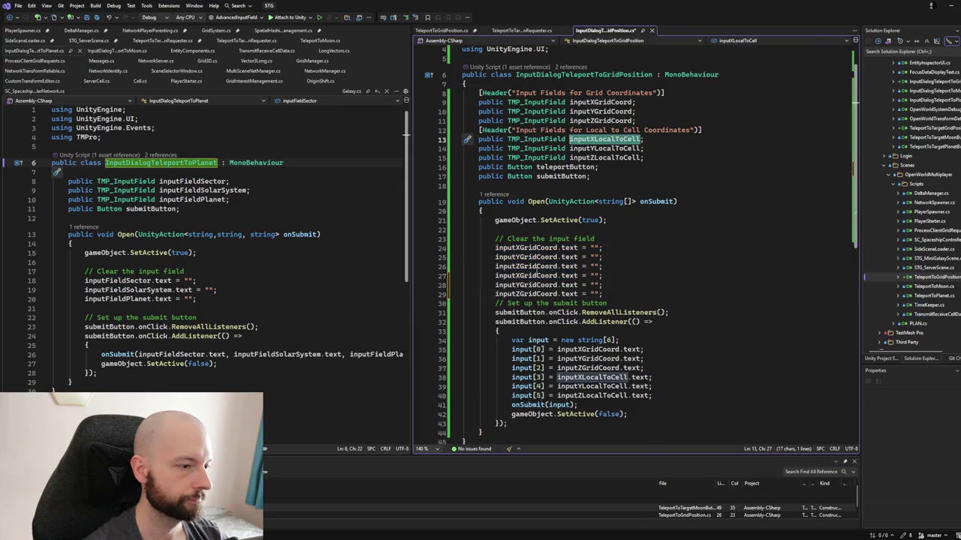
{"action": "key", "text": "ctrl+c"}
{"action": "double_click", "coordinate": [530, 276]}
{"action": "key", "text": "ctrl+v"}
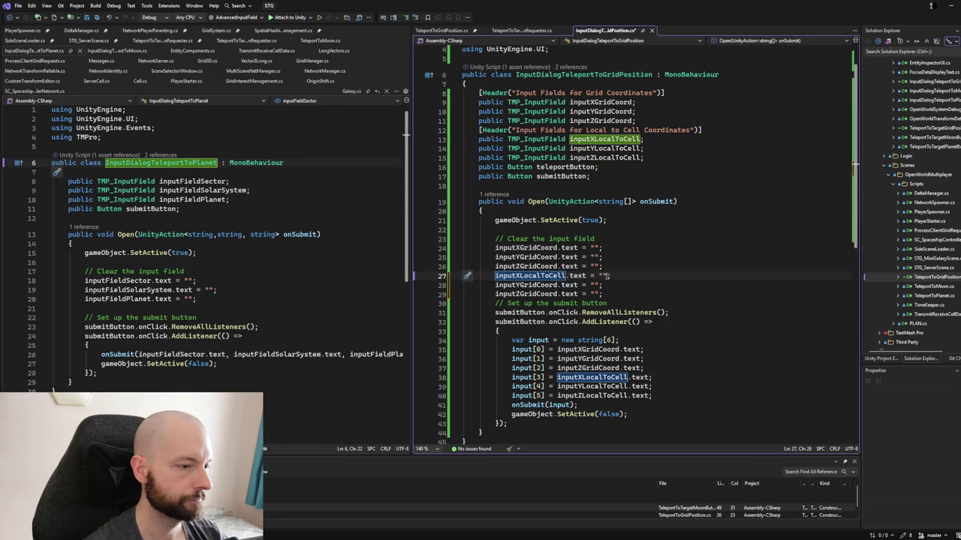
{"action": "left_click", "coordinate": [614, 265]}
{"action": "key", "text": "Return"}
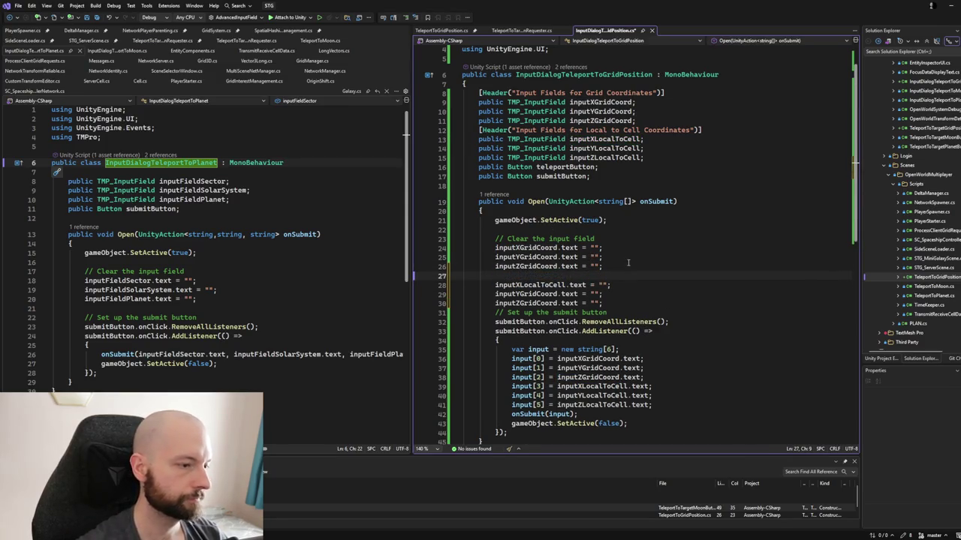
- Rename the remaining copies to inputYLocalToCell and inputZLocalToCell, then save the script
{"action": "double_click", "coordinate": [605, 148]}
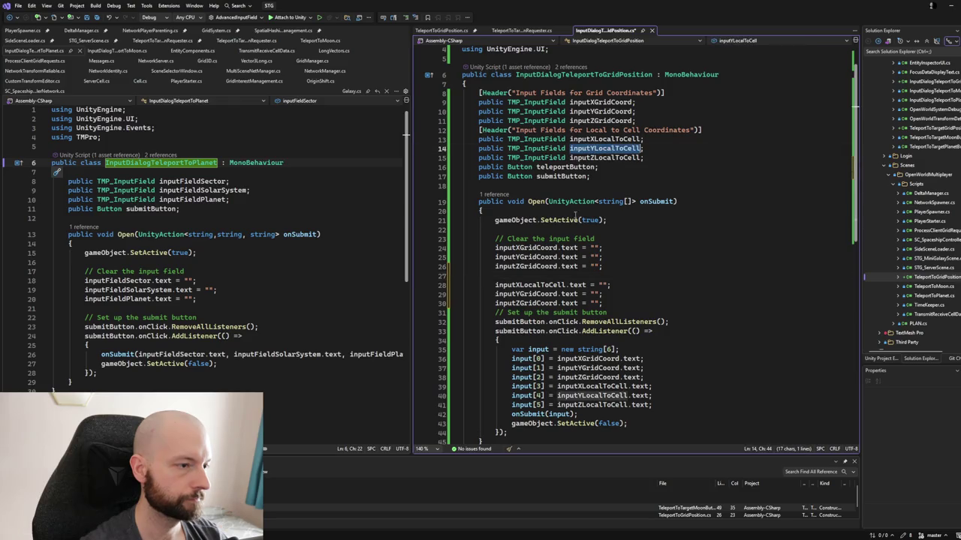
{"action": "left_click", "coordinate": [535, 293]}
{"action": "double_click", "coordinate": [535, 294]}
{"action": "key", "text": "ctrl+v"}
{"action": "double_click", "coordinate": [565, 166]}
{"action": "double_click", "coordinate": [600, 158]}
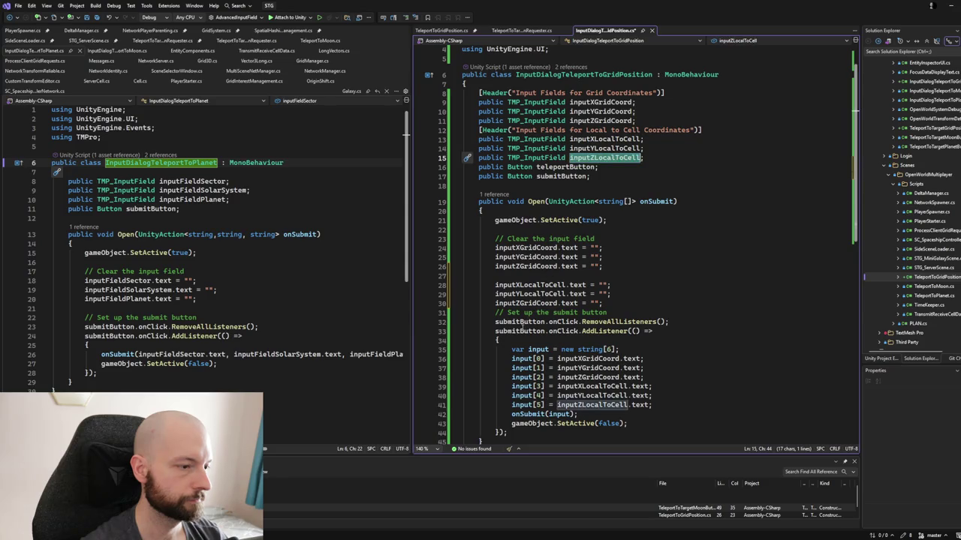
{"action": "double_click", "coordinate": [535, 304]}
{"action": "key", "text": "ctrl+v"}
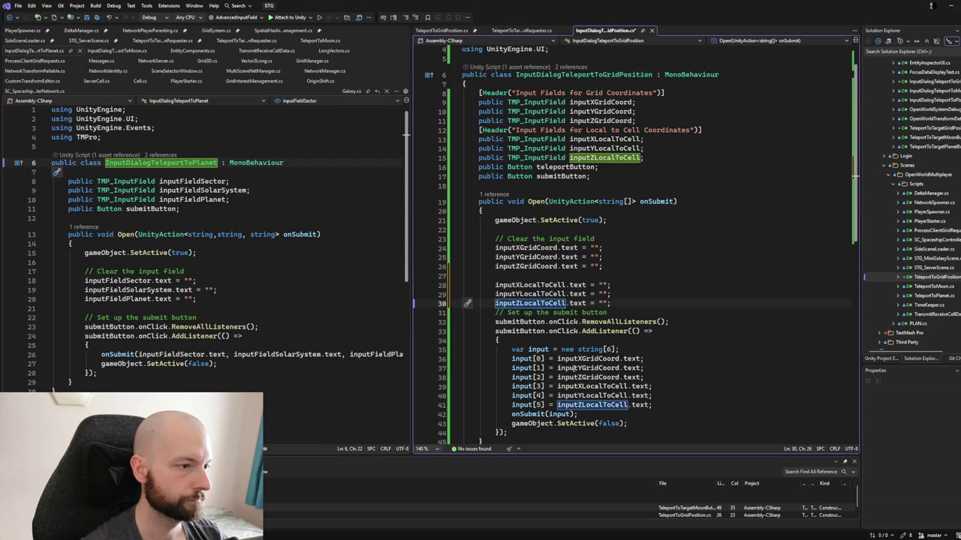
{"action": "left_click", "coordinate": [616, 304]}
{"action": "key", "text": "ctrl+s"}
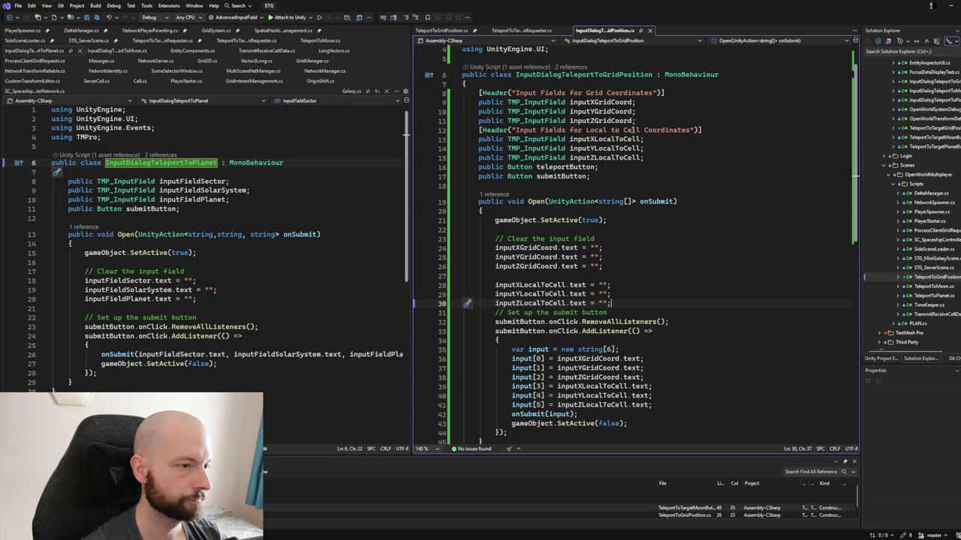
{"action": "scroll", "coordinate": [594, 239], "scroll_direction": "down", "scroll_amount": 2}
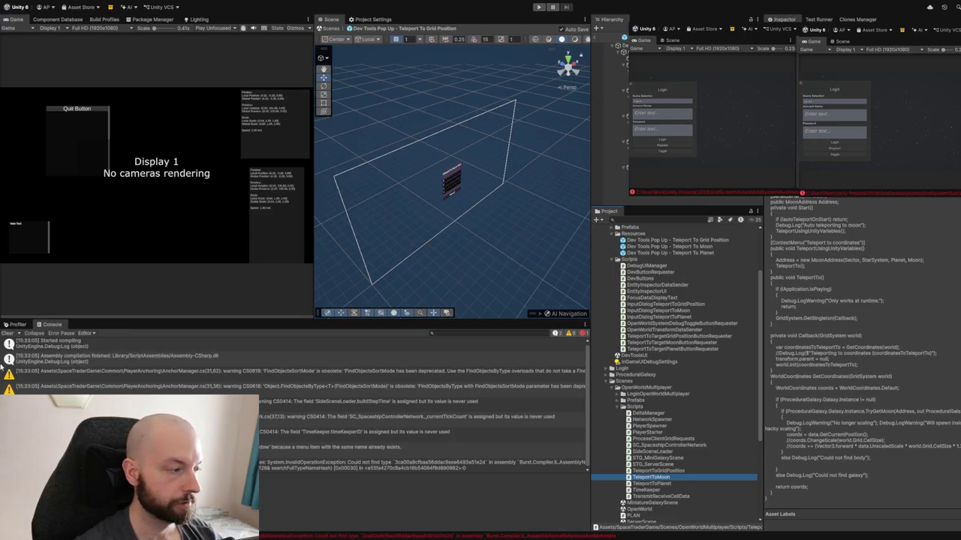
- Clear the Console, select the dialog object in the prefab, and bring the popup into view
{"action": "left_click", "coordinate": [8, 332]}
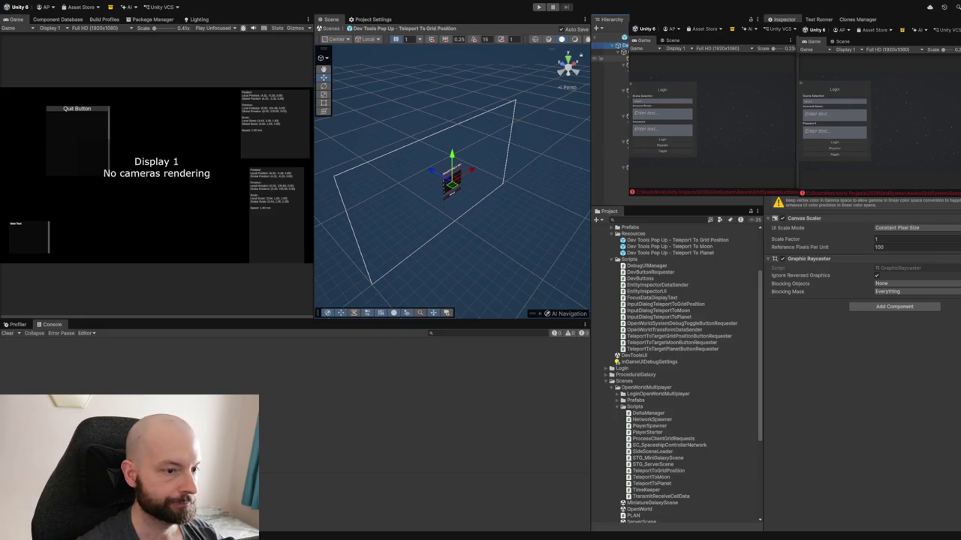
{"action": "key", "text": "Down"}
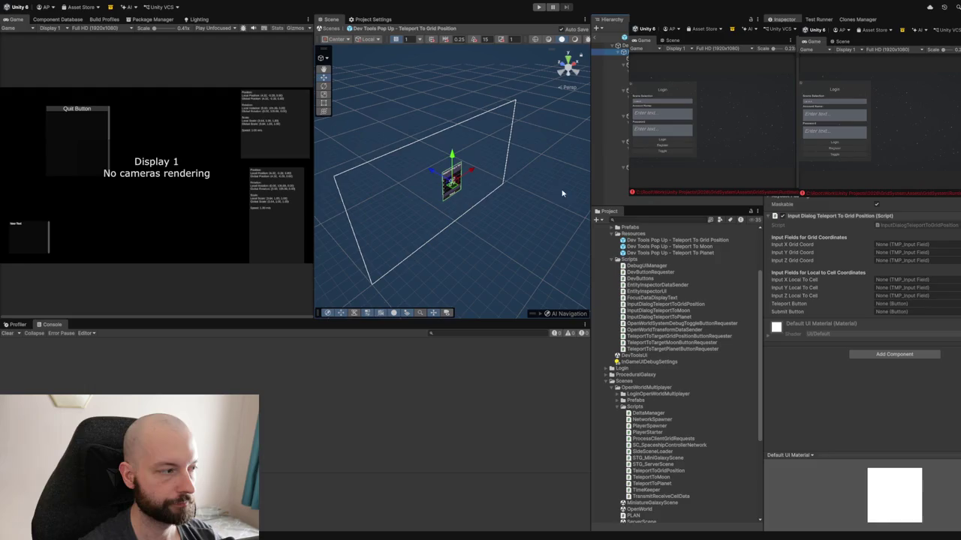
{"action": "scroll", "coordinate": [473, 181], "scroll_direction": "up", "scroll_amount": 5}
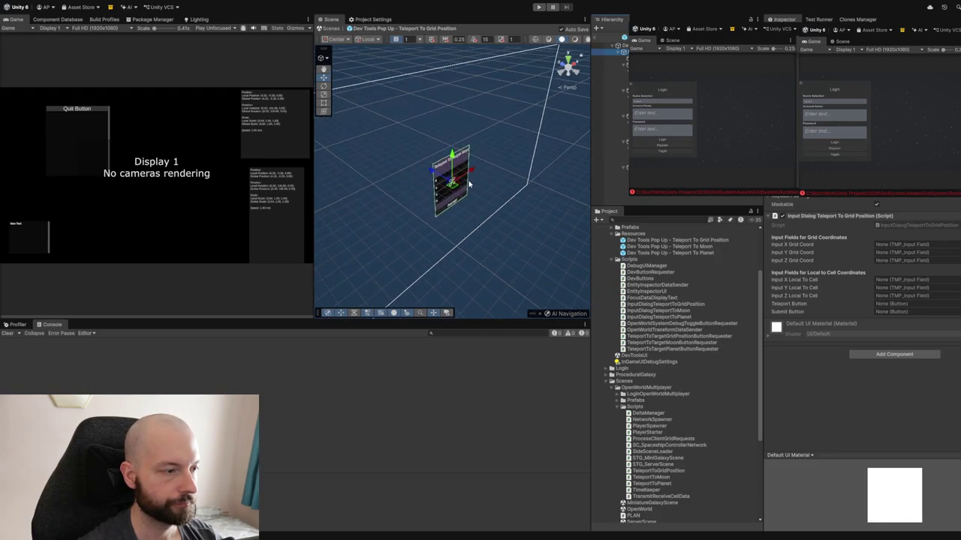
{"action": "scroll", "coordinate": [469, 183], "scroll_direction": "up", "scroll_amount": 3}
{"action": "mouse_move", "coordinate": [469, 183]}
{"action": "left_mouse_down"}
{"action": "mouse_move", "coordinate": [499, 217]}
{"action": "mouse_move", "coordinate": [467, 233]}
{"action": "mouse_move", "coordinate": [432, 225]}
{"action": "left_mouse_up"}
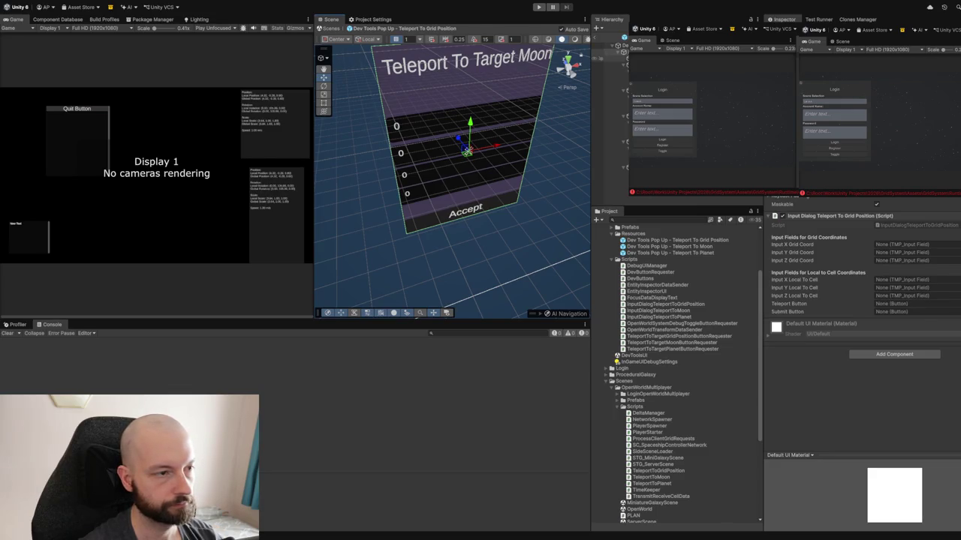
- Retitle the popup 'Teleport To Grid Position' and assign Sector Coordinates InputField to Input X Grid Coord
{"action": "left_click", "coordinate": [465, 64]}
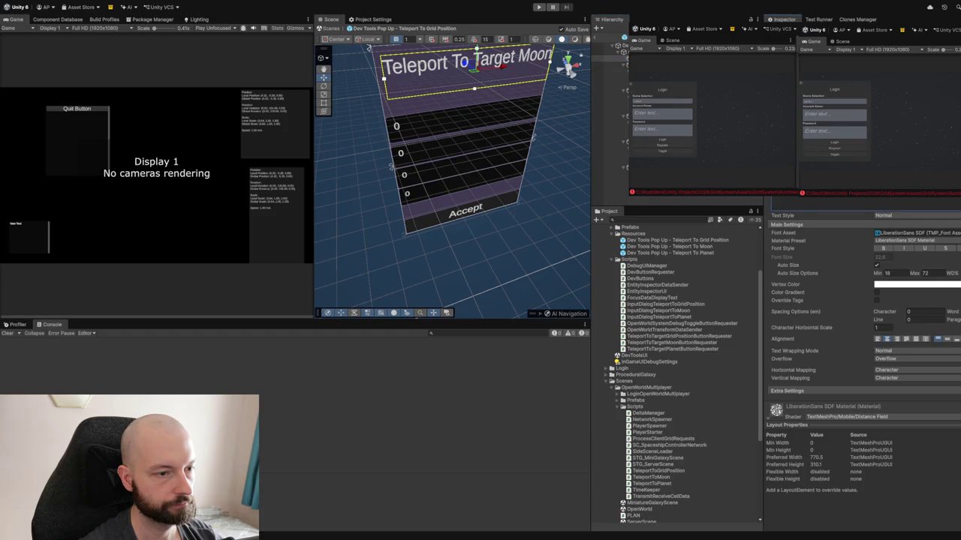
{"action": "type", "text": "Grid Position"}
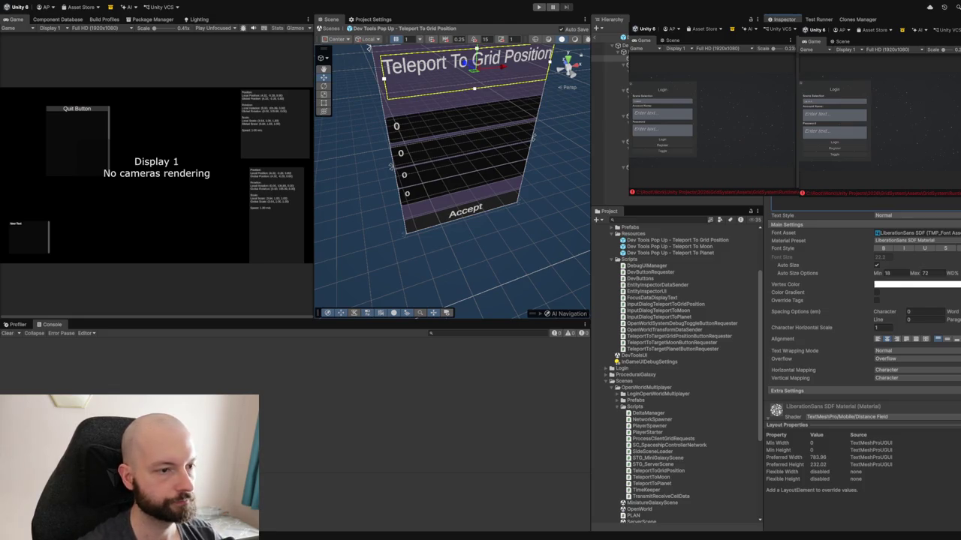
{"action": "left_click", "coordinate": [391, 166]}
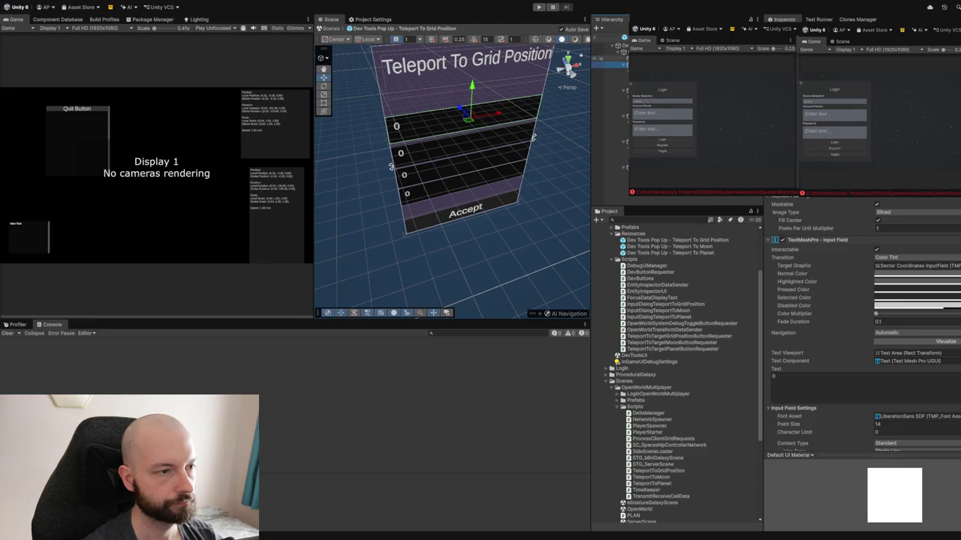
{"action": "left_click", "coordinate": [617, 51]}
{"action": "left_click_drag", "start_coordinate": [609, 65], "coordinate": [881, 245]}
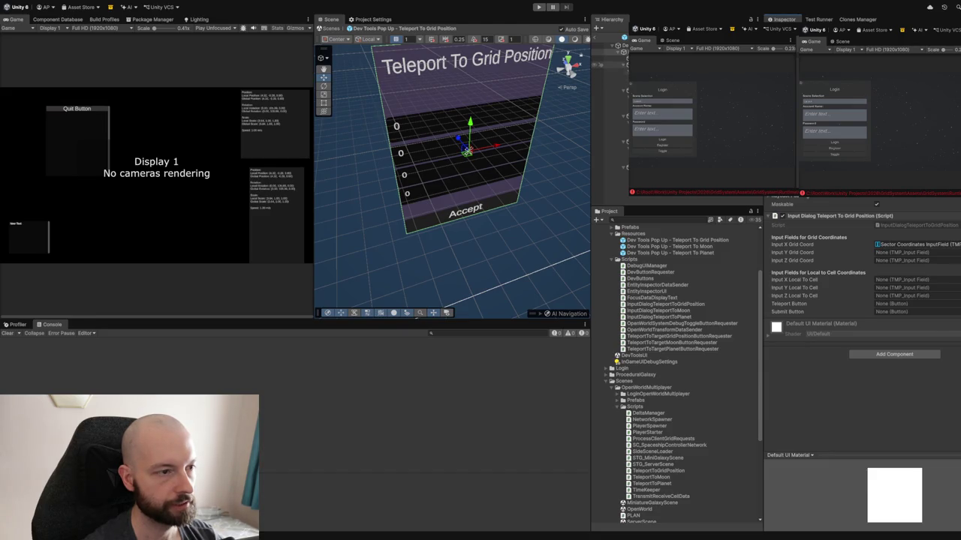
- Inspect the Grid Position X, Y and Z fields and assign Grid Position Z to Input Z Grid Coord
{"action": "left_click", "coordinate": [620, 52]}
{"action": "left_click", "coordinate": [609, 71]}
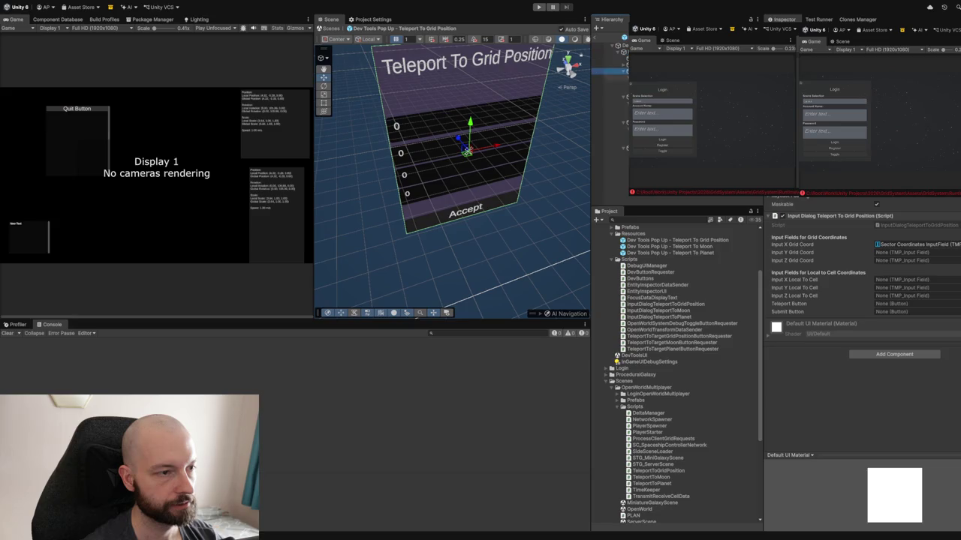
{"action": "left_click", "coordinate": [608, 64]}
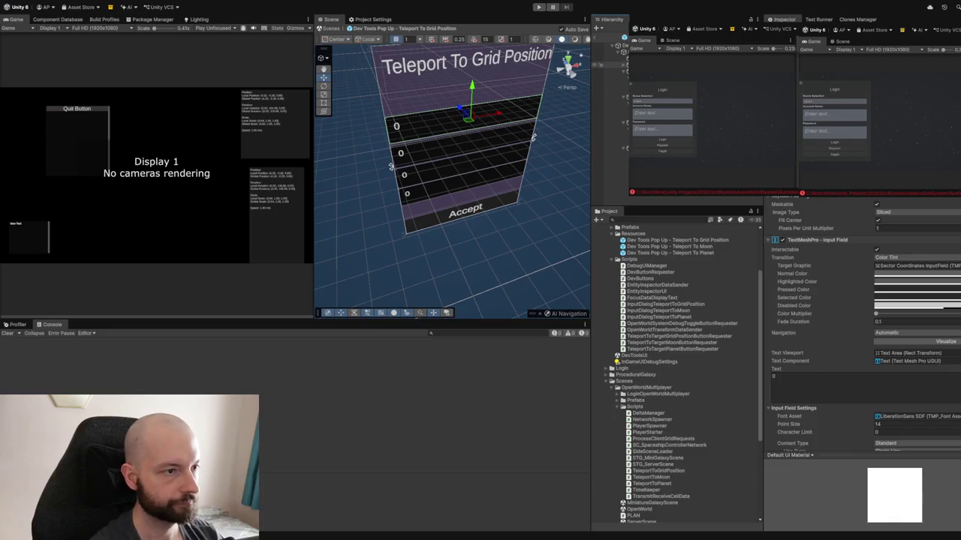
{"action": "left_click", "coordinate": [608, 65]}
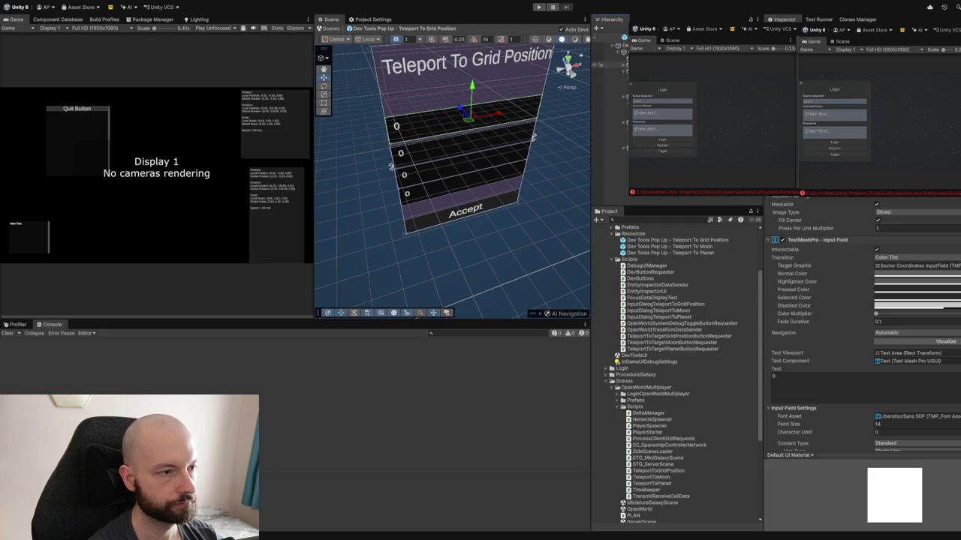
{"action": "left_click", "coordinate": [600, 64]}
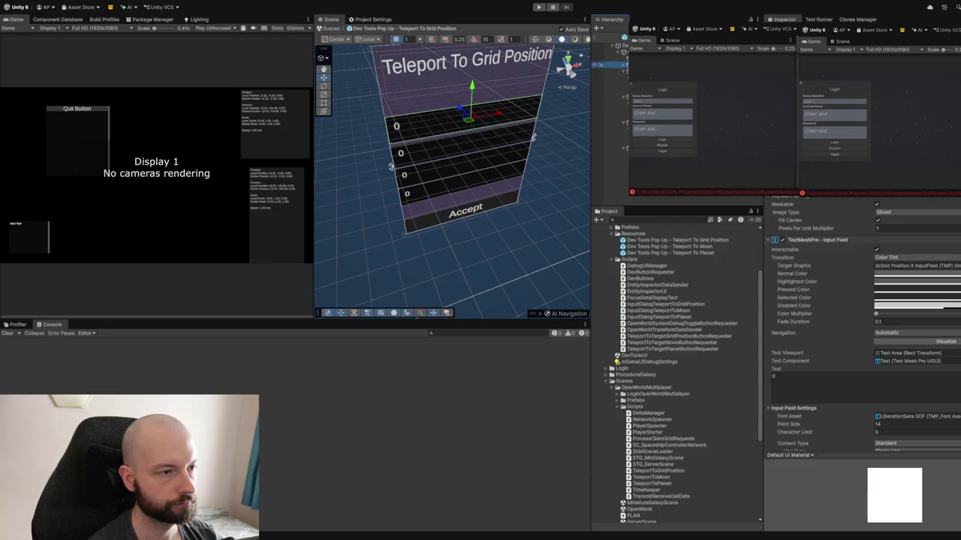
{"action": "left_click", "coordinate": [600, 71]}
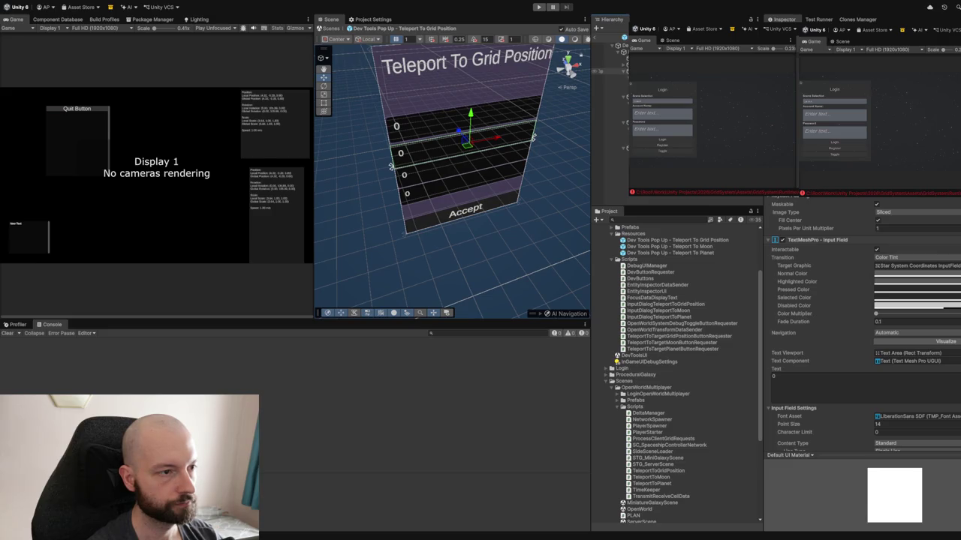
{"action": "left_click", "coordinate": [598, 71]}
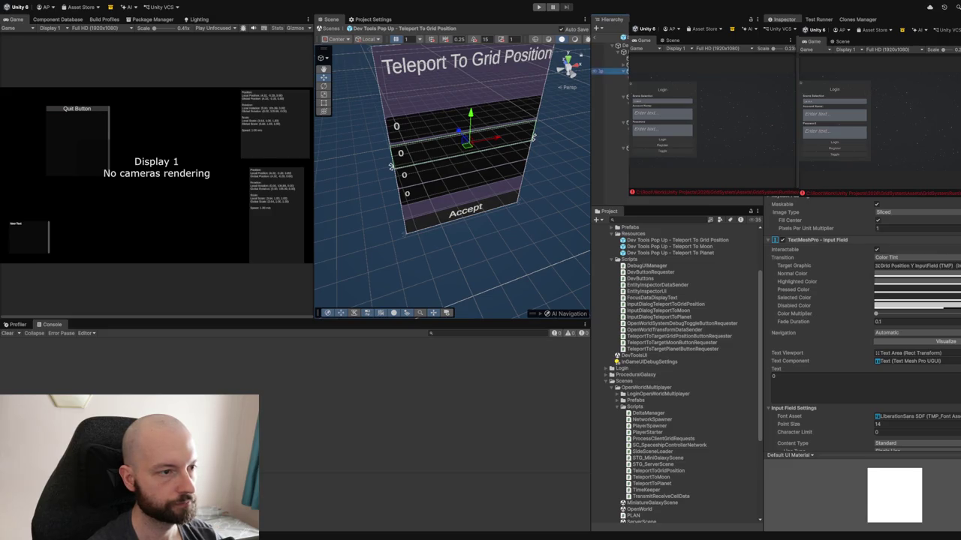
{"action": "left_click", "coordinate": [620, 78]}
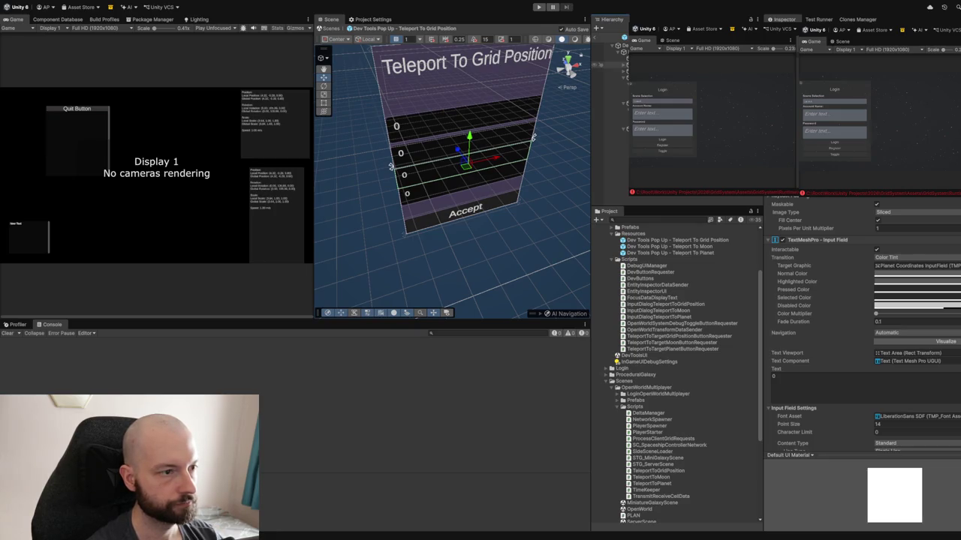
{"action": "left_click", "coordinate": [609, 77]}
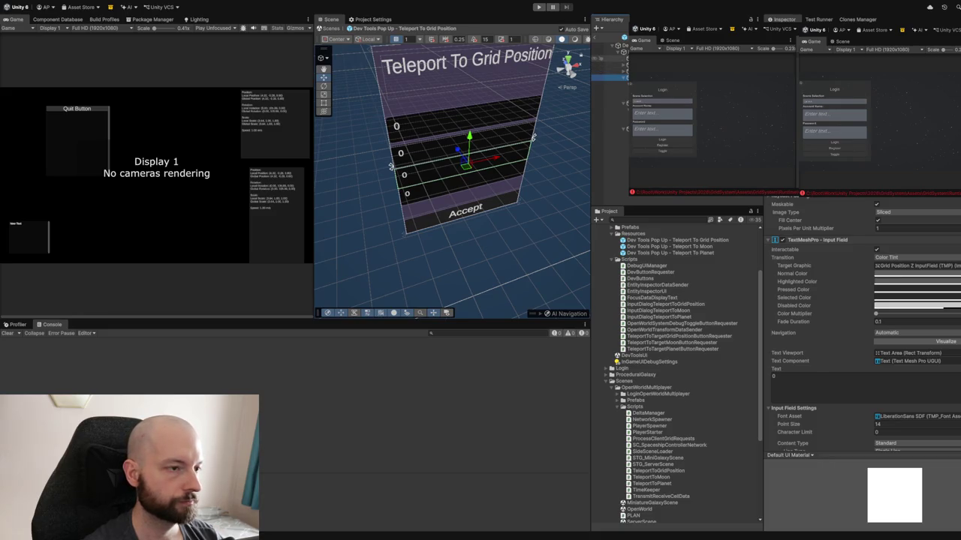
{"action": "left_click", "coordinate": [610, 52]}
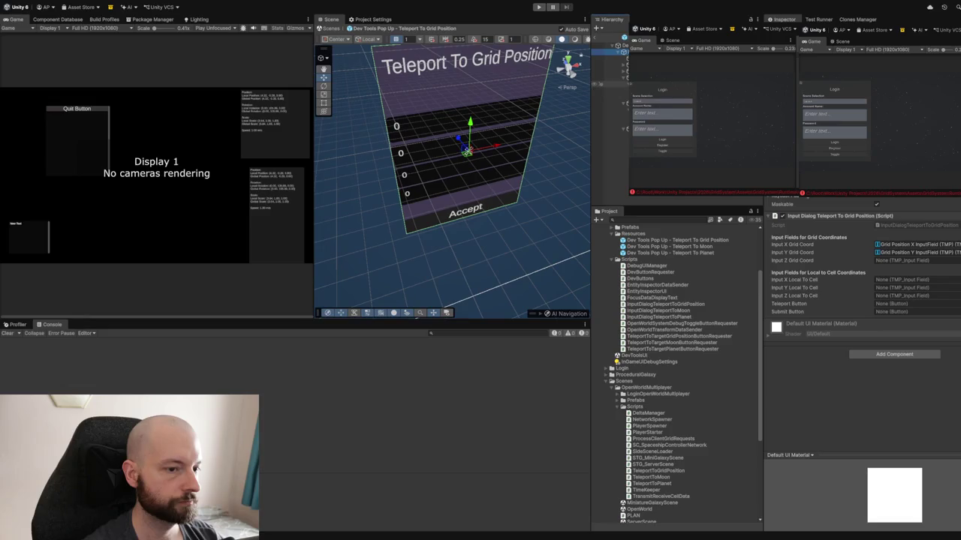
{"action": "mouse_move", "coordinate": [609, 78]}
{"action": "left_mouse_down"}
{"action": "mouse_move", "coordinate": [908, 267]}
{"action": "mouse_move", "coordinate": [880, 261]}
{"action": "left_mouse_up"}
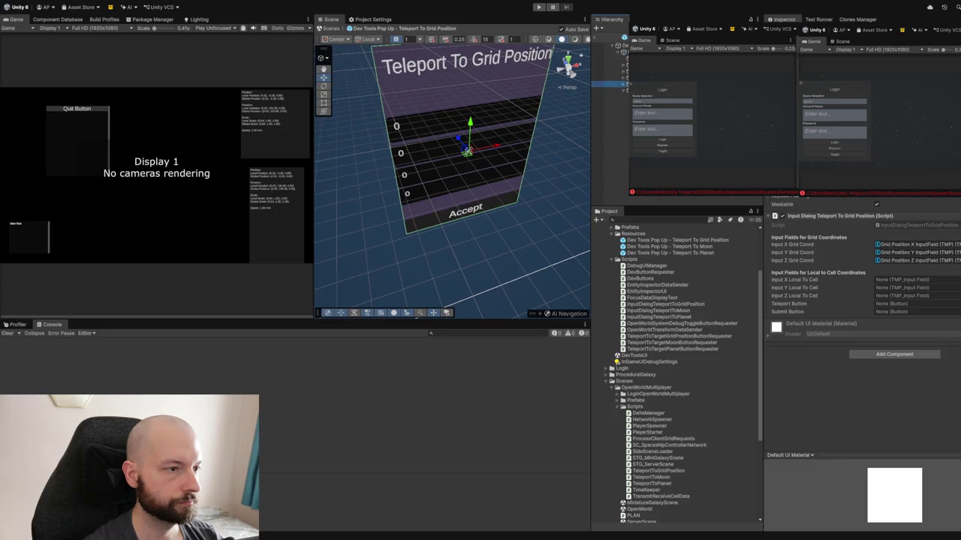
- Inspect the Local To Grid Position X/Y/Z fields and Accept button, then reselect the dialog root
{"action": "left_click", "coordinate": [621, 78]}
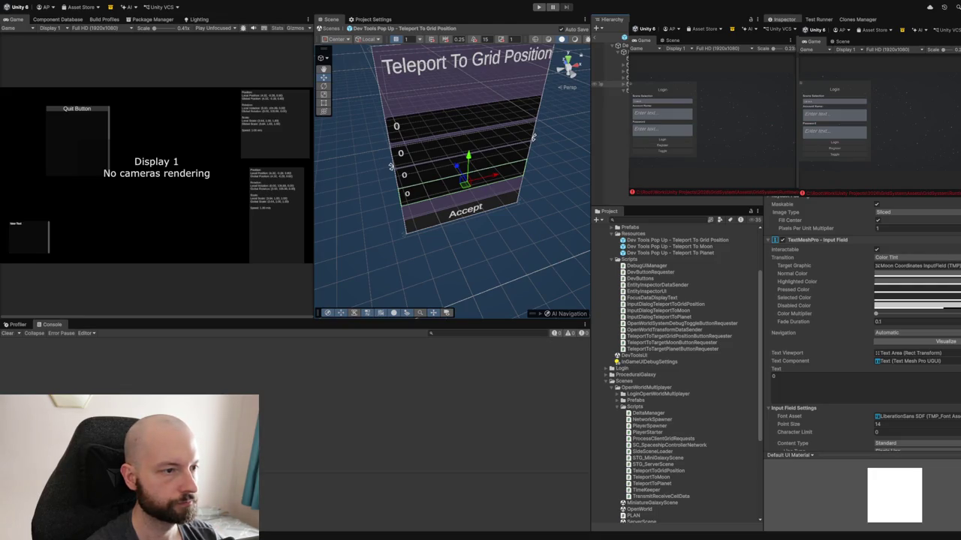
{"action": "left_click", "coordinate": [610, 83]}
{"action": "left_click", "coordinate": [610, 90]}
{"action": "left_click", "coordinate": [609, 96]}
{"action": "left_click", "coordinate": [609, 90]}
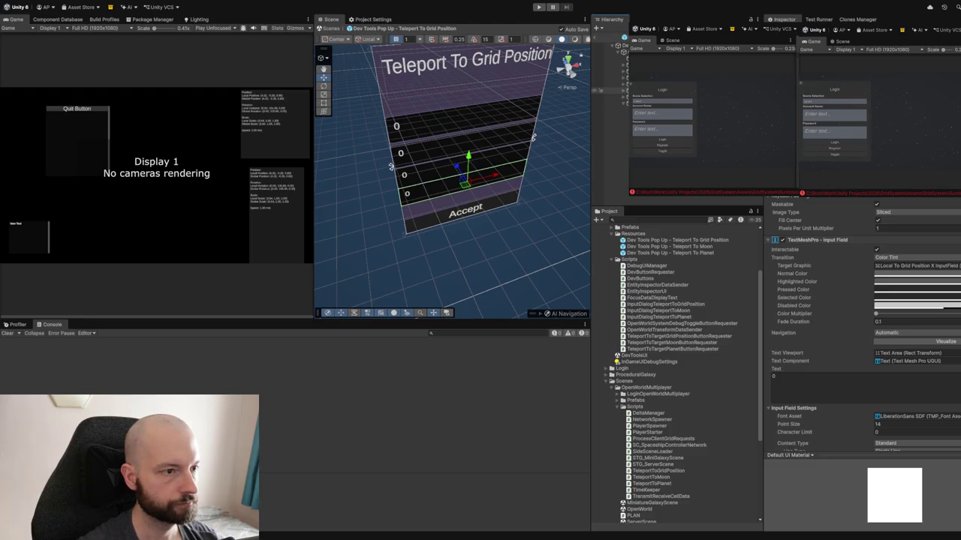
{"action": "left_click", "coordinate": [607, 96]}
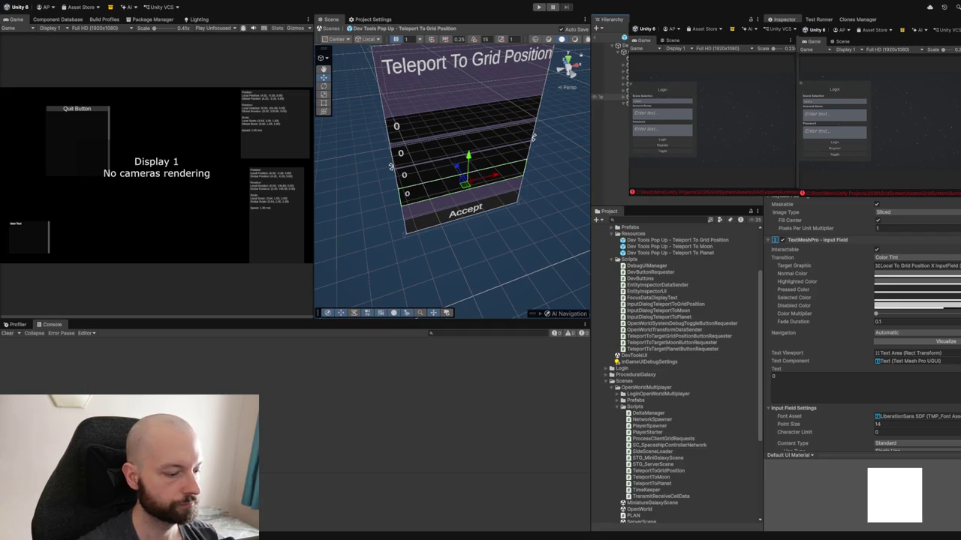
{"action": "left_click", "coordinate": [608, 102]}
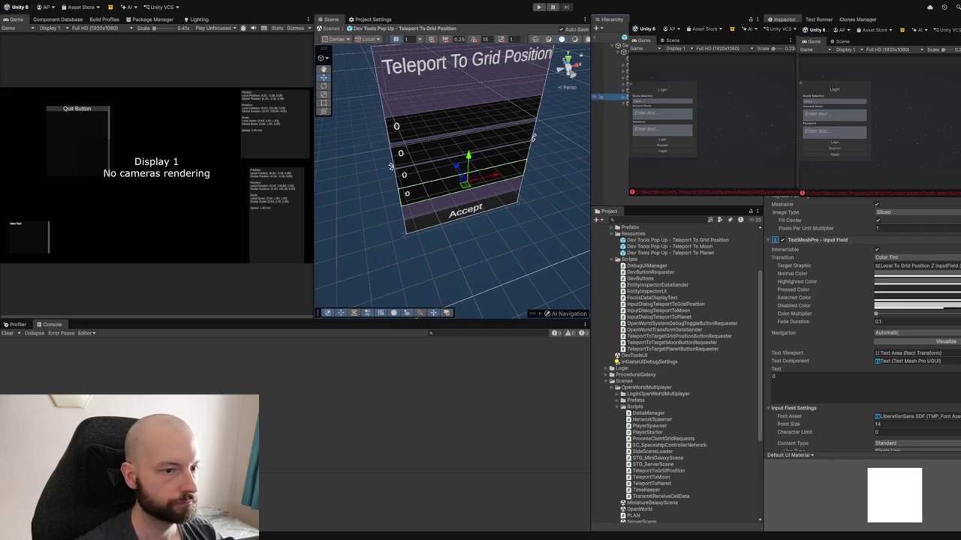
{"action": "left_click", "coordinate": [608, 90]}
{"action": "left_click", "coordinate": [608, 78]}
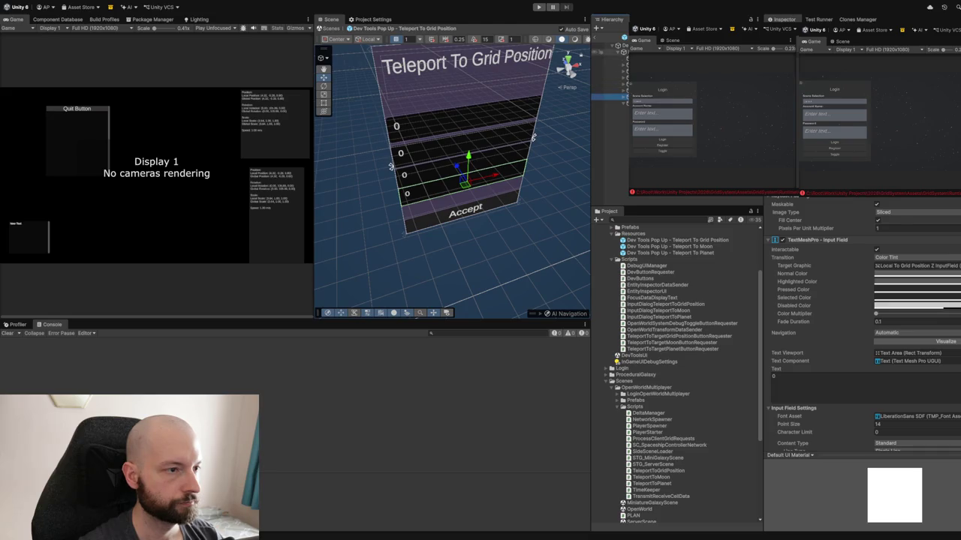
{"action": "left_click", "coordinate": [607, 51]}
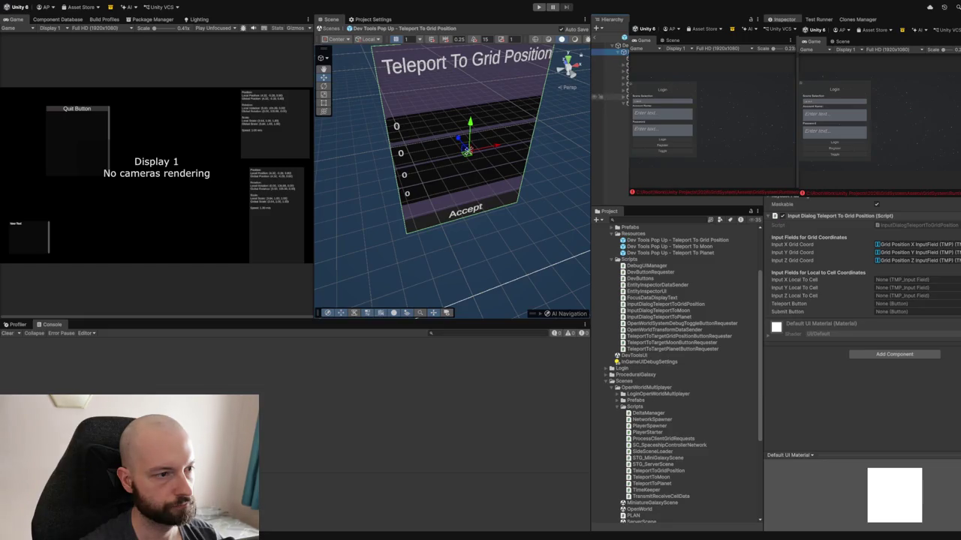
{"action": "left_click", "coordinate": [601, 103]}
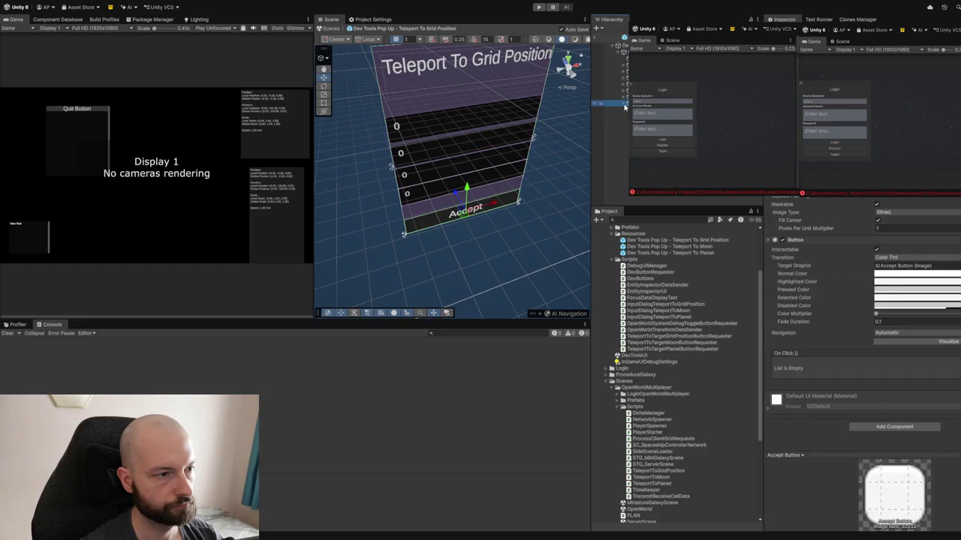
{"action": "left_click", "coordinate": [598, 52]}
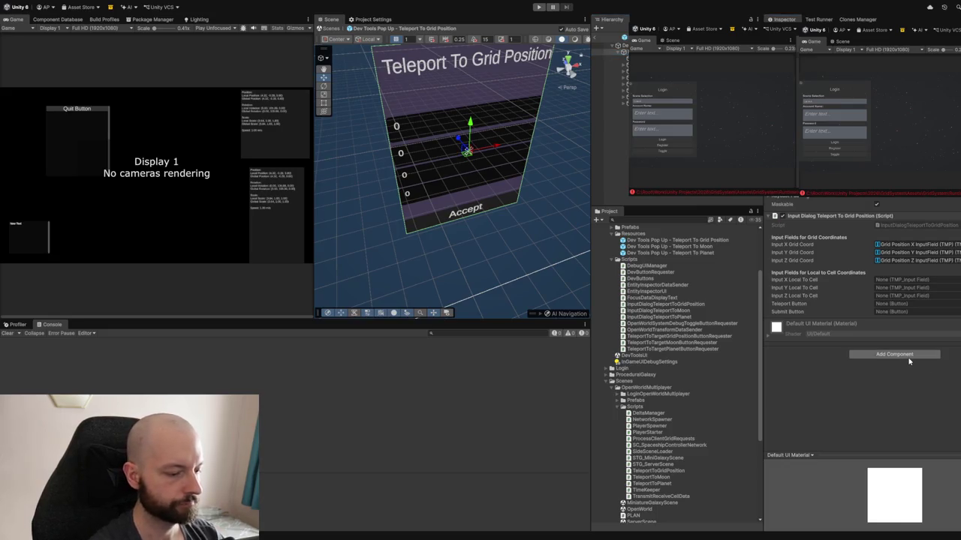
- Give the dialog a Vertical Layout Group with Control Child Size Width, plus a white row below Accept
{"action": "key", "text": "ctrl+z"}
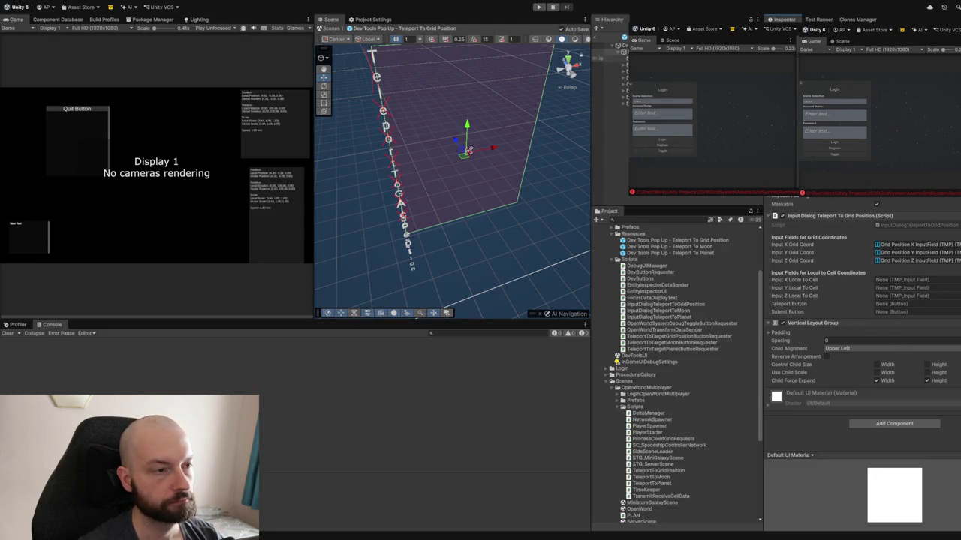
{"action": "left_click", "coordinate": [877, 365]}
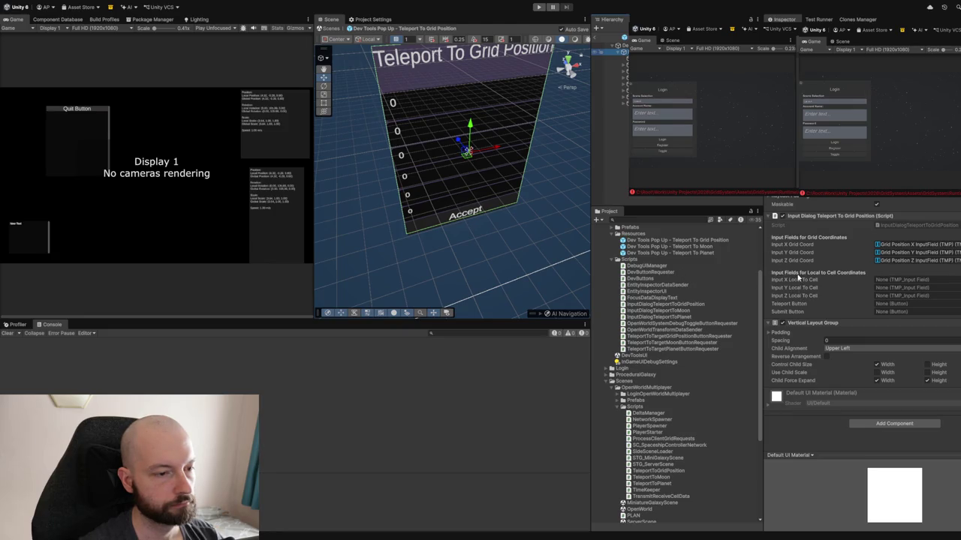
{"action": "key", "text": "ctrl+z"}
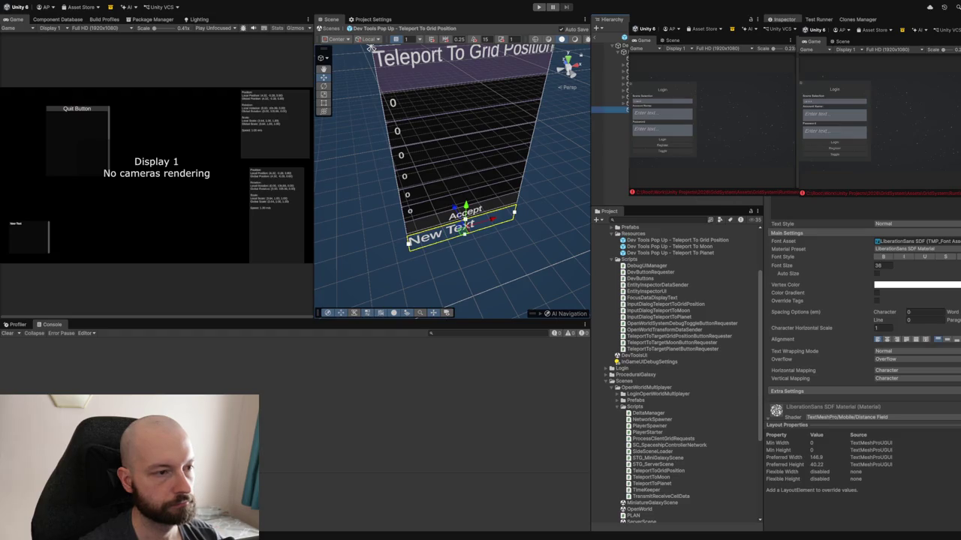
{"action": "key", "text": "ctrl+z"}
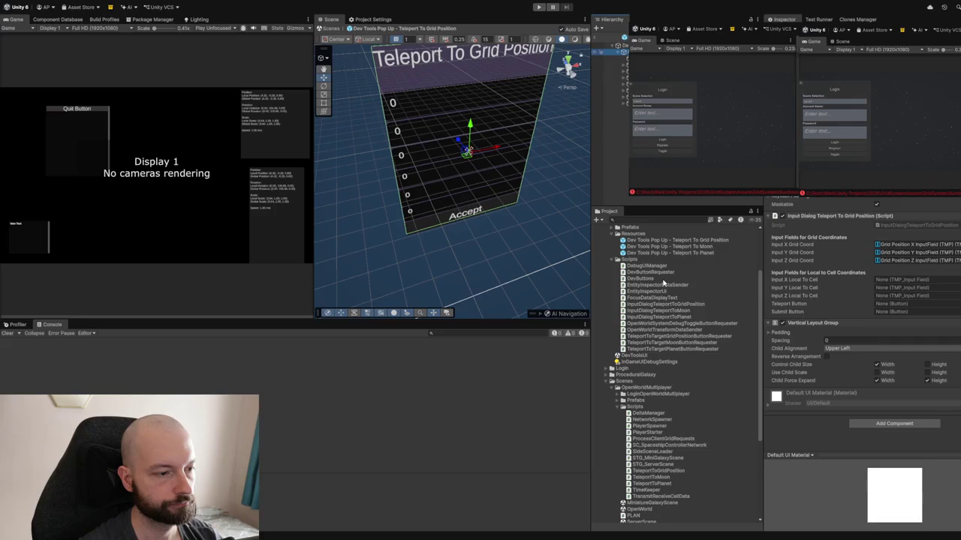
{"action": "key", "text": "ctrl+z"}
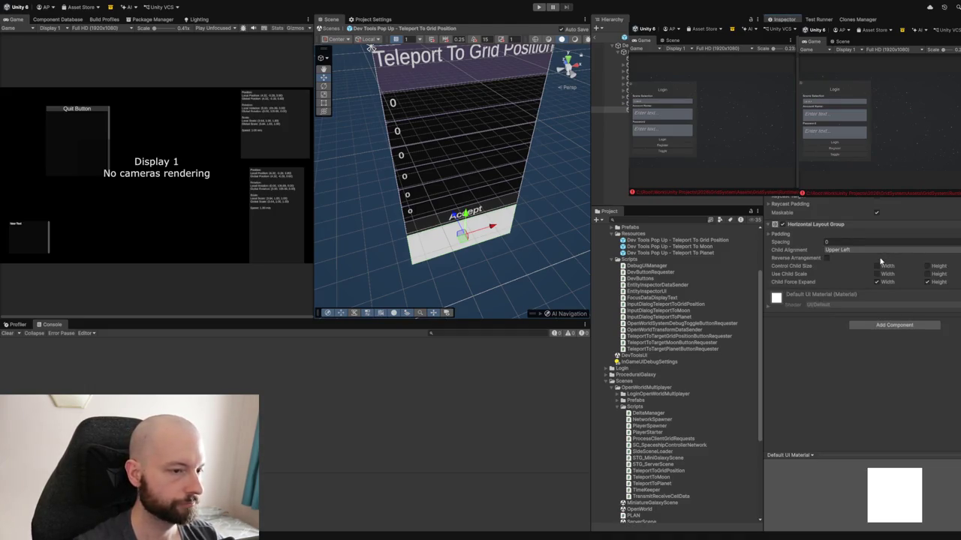
- Move the three grid-position fields into the new row and make it control child width and height
{"action": "left_click", "coordinate": [604, 65]}
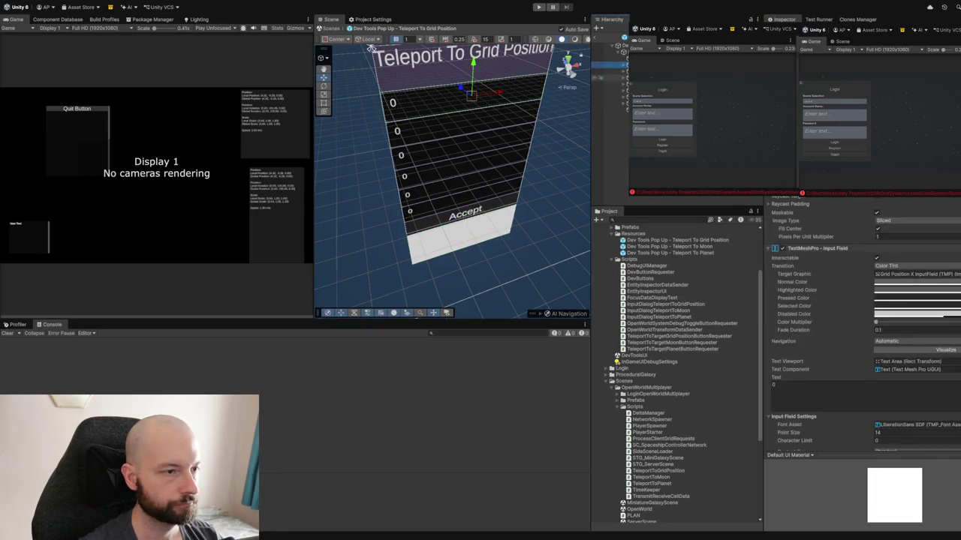
{"action": "left_click", "coordinate": [604, 76], "text": "shift"}
{"action": "left_click_drag", "start_coordinate": [604, 70], "coordinate": [604, 109]}
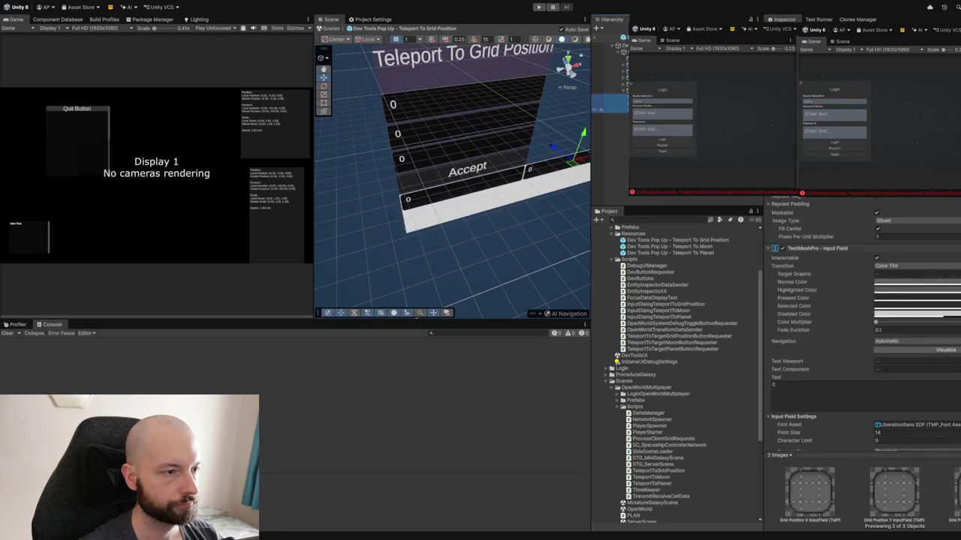
{"action": "left_click_drag", "start_coordinate": [349, 214], "coordinate": [406, 221]}
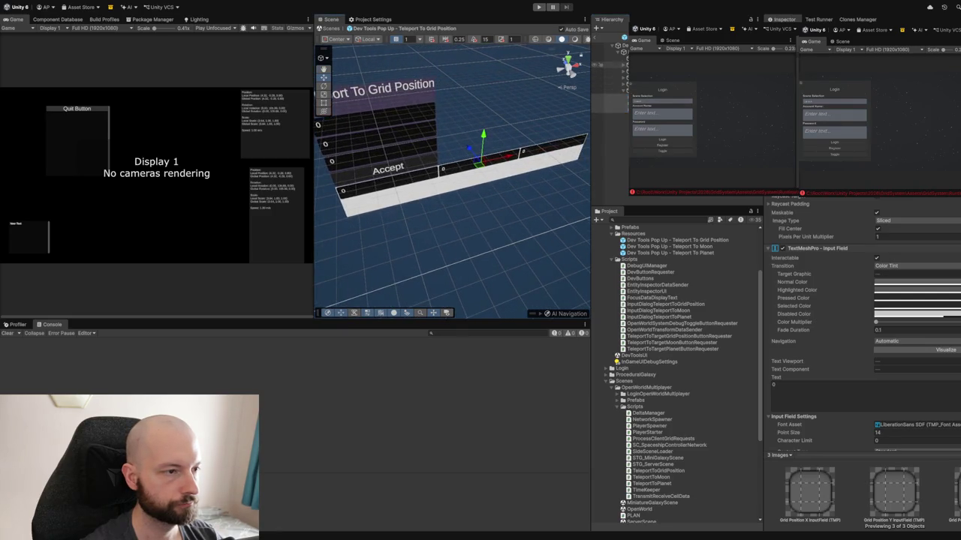
{"action": "left_click", "coordinate": [609, 90]}
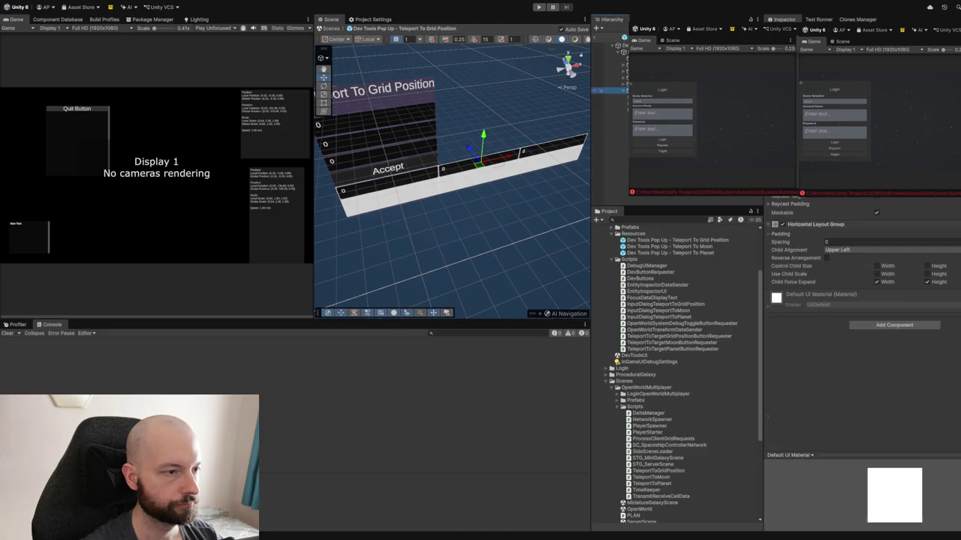
{"action": "left_click", "coordinate": [876, 266]}
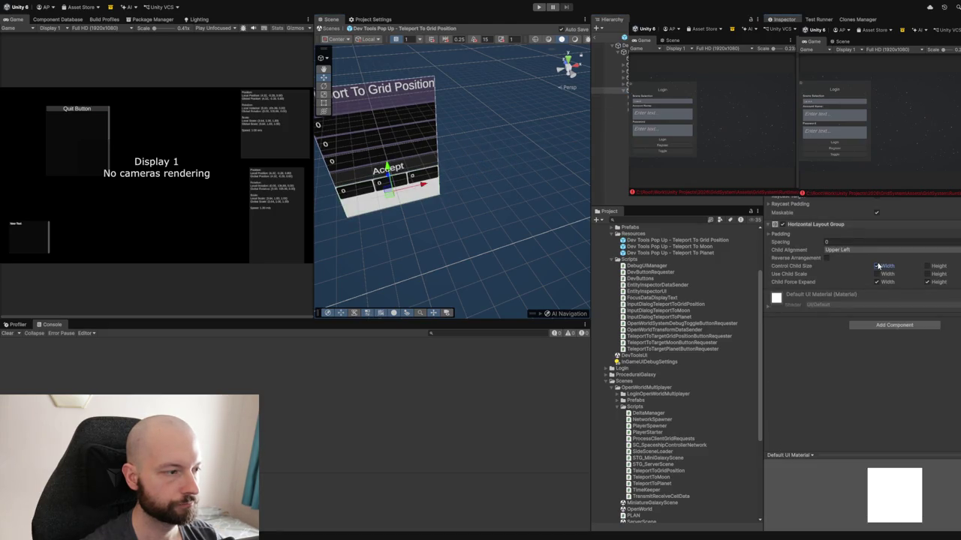
{"action": "left_click", "coordinate": [927, 266]}
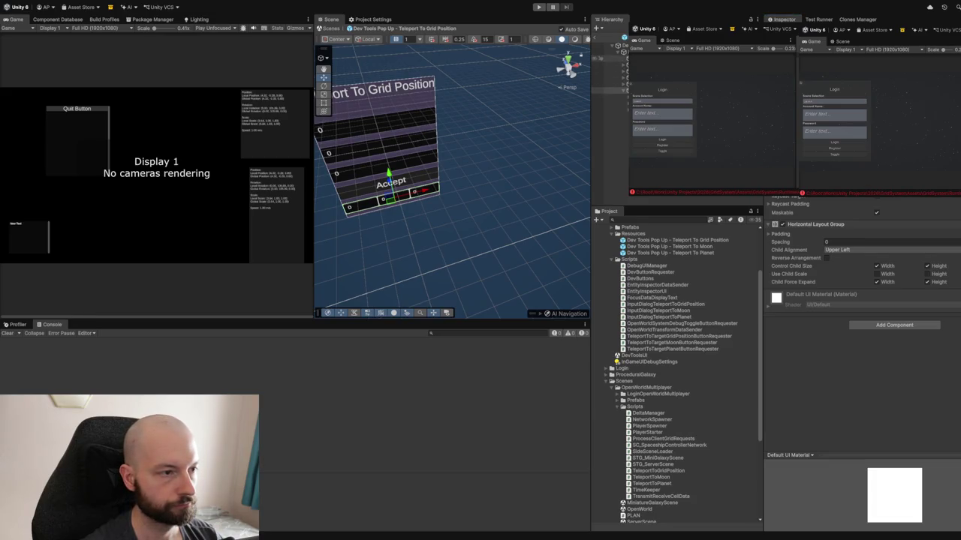
- Enable child width and height on the other field row and reorder the rows inside the popup
{"action": "left_click", "coordinate": [604, 52]}
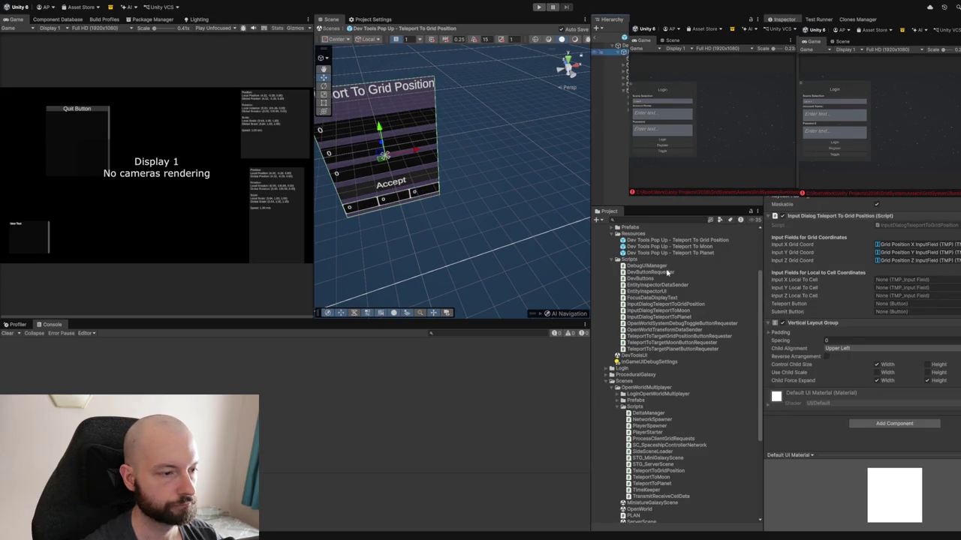
{"action": "key", "text": "Down"}
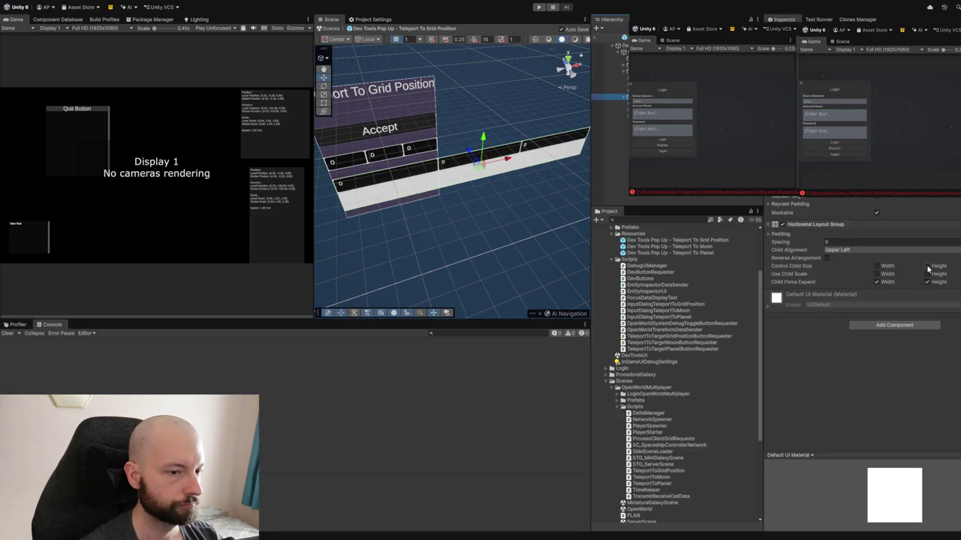
{"action": "left_click", "coordinate": [928, 266]}
{"action": "left_click", "coordinate": [876, 266]}
{"action": "left_click_drag", "start_coordinate": [612, 97], "coordinate": [612, 72]}
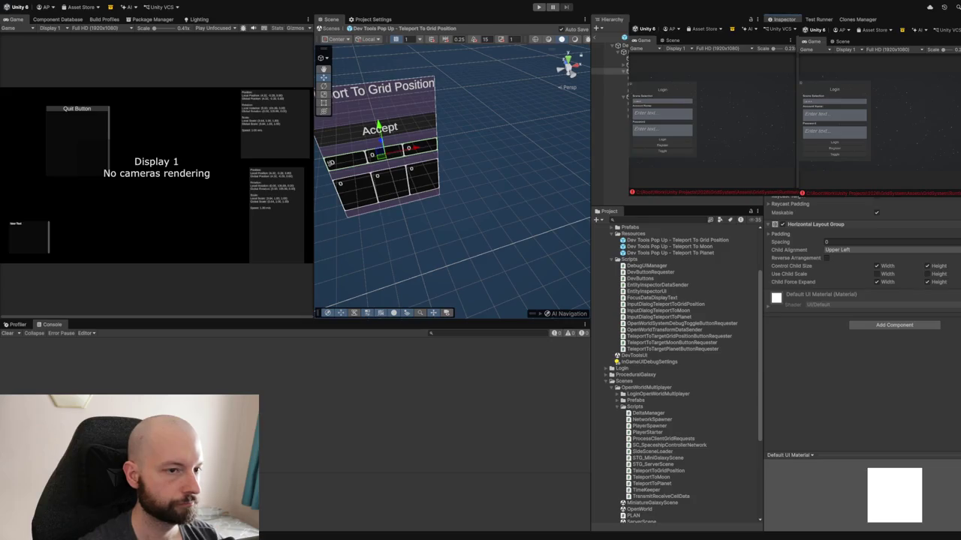
{"action": "left_click", "coordinate": [387, 180]}
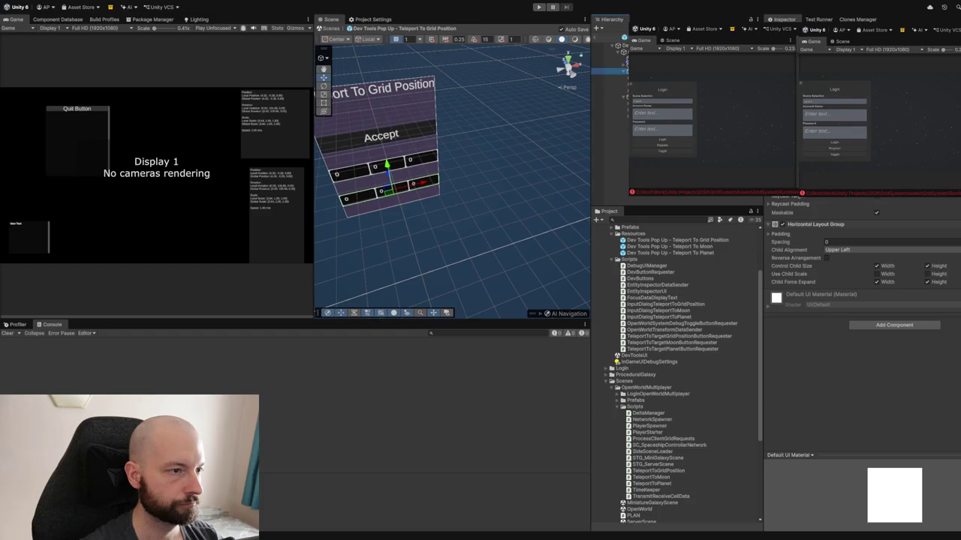
{"action": "left_click", "coordinate": [609, 96]}
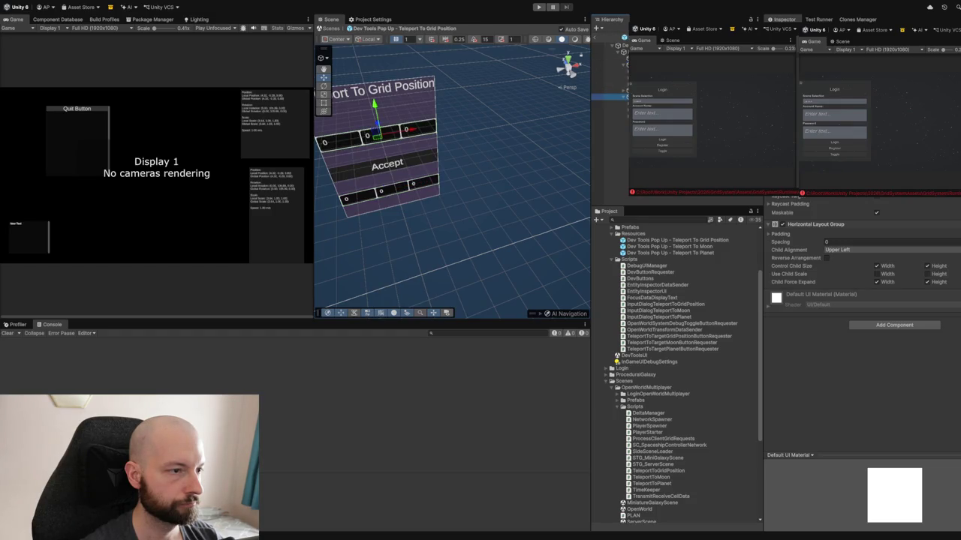
{"action": "key", "text": "Down"}
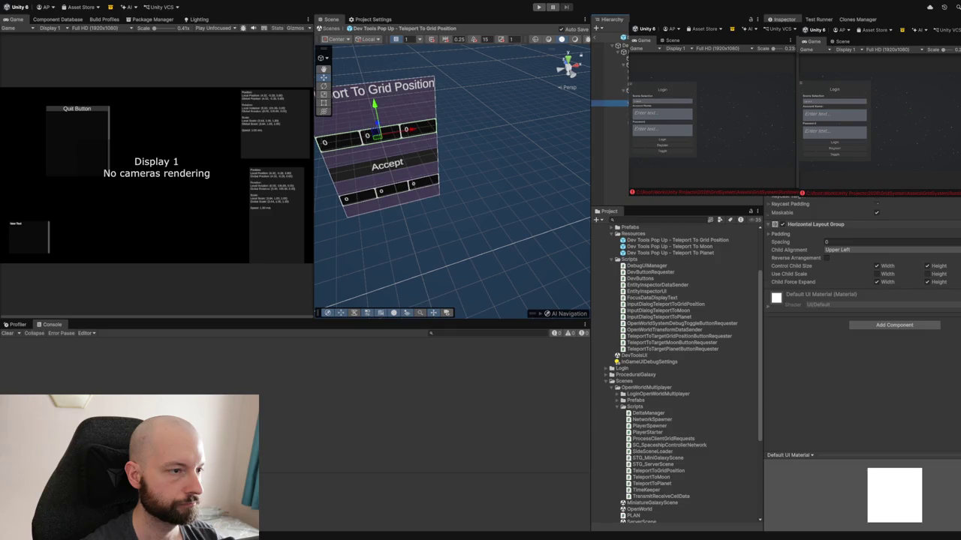
{"action": "key", "text": "Left"}
{"action": "key", "text": "Left"}
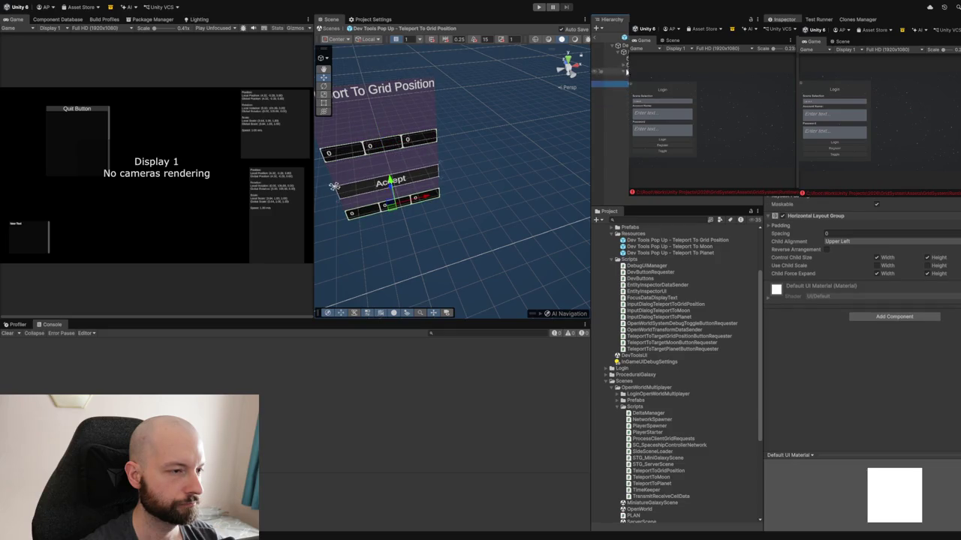
- Move the second field row above Accept and reselect the object holding the grid-position script
{"action": "left_click_drag", "start_coordinate": [610, 83], "coordinate": [609, 71]}
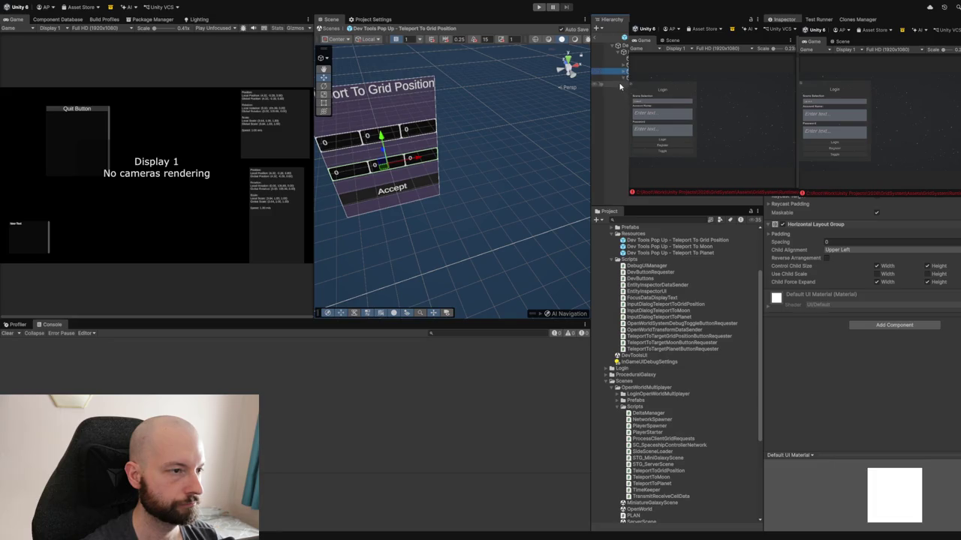
{"action": "key", "text": "Up"}
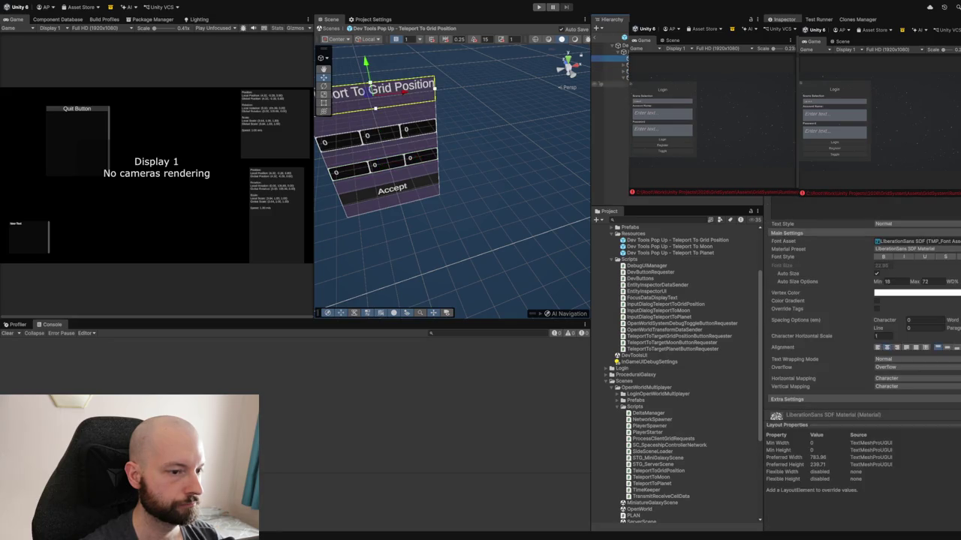
{"action": "key", "text": "Up"}
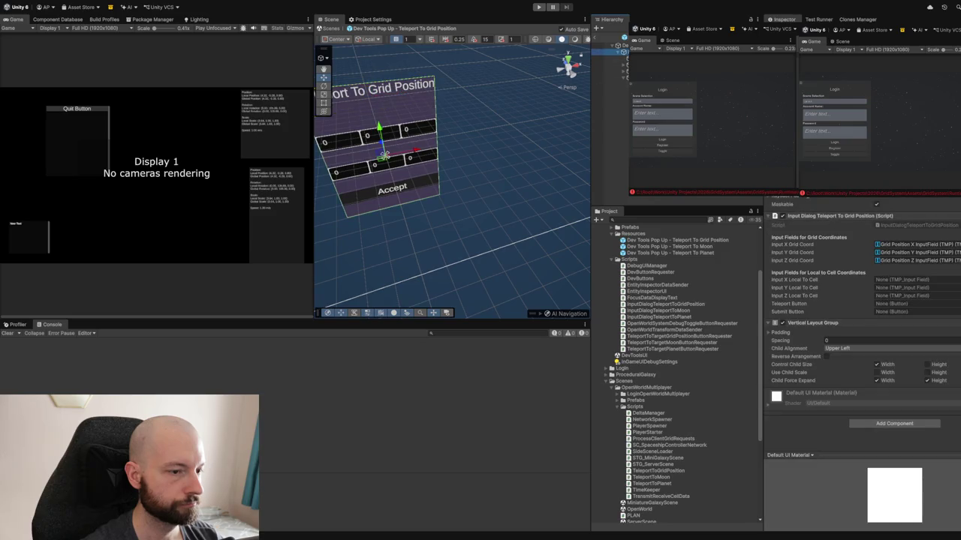
{"action": "left_click", "coordinate": [626, 71]}
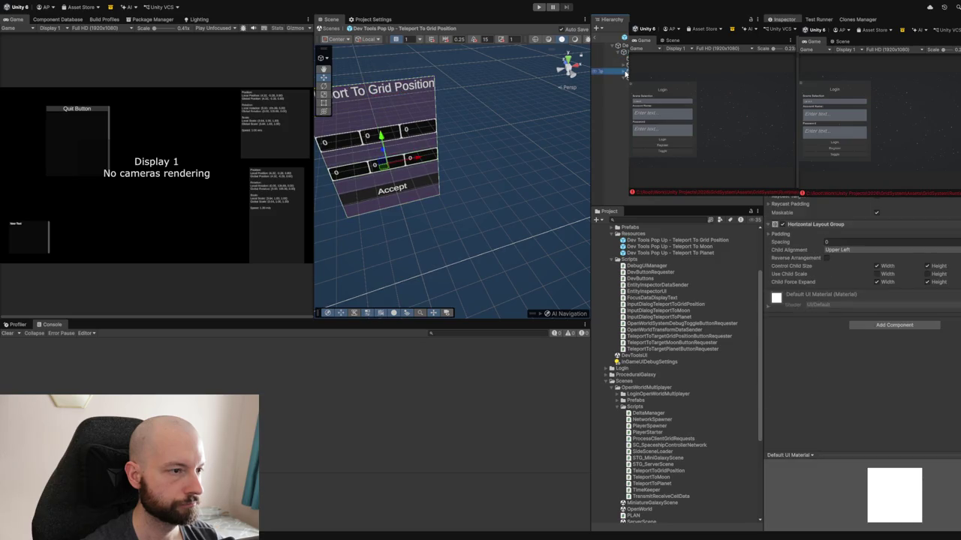
{"action": "key", "text": "Up"}
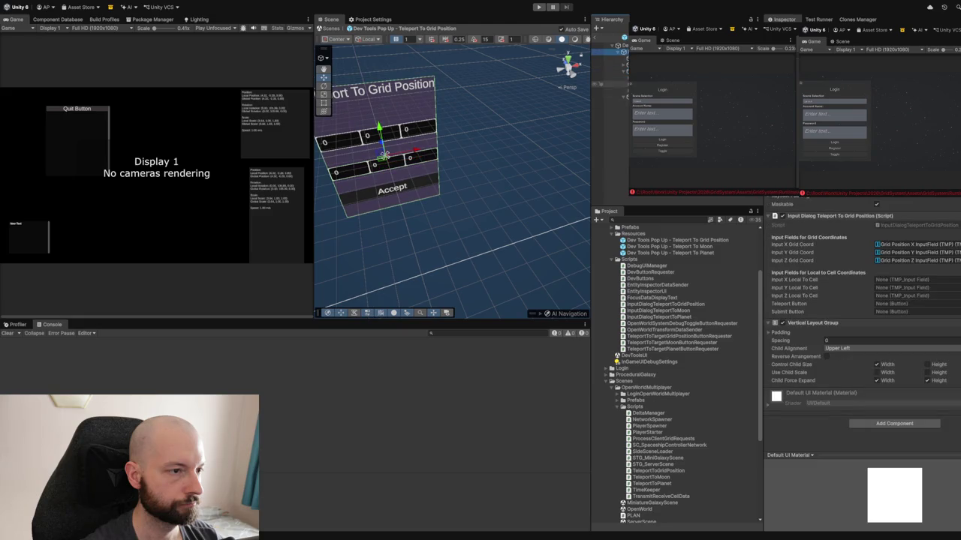
- Assign the Local To Grid Position X, Y, Z fields and Accept Button as the submit button
{"action": "left_click_drag", "start_coordinate": [870, 265], "coordinate": [893, 281]}
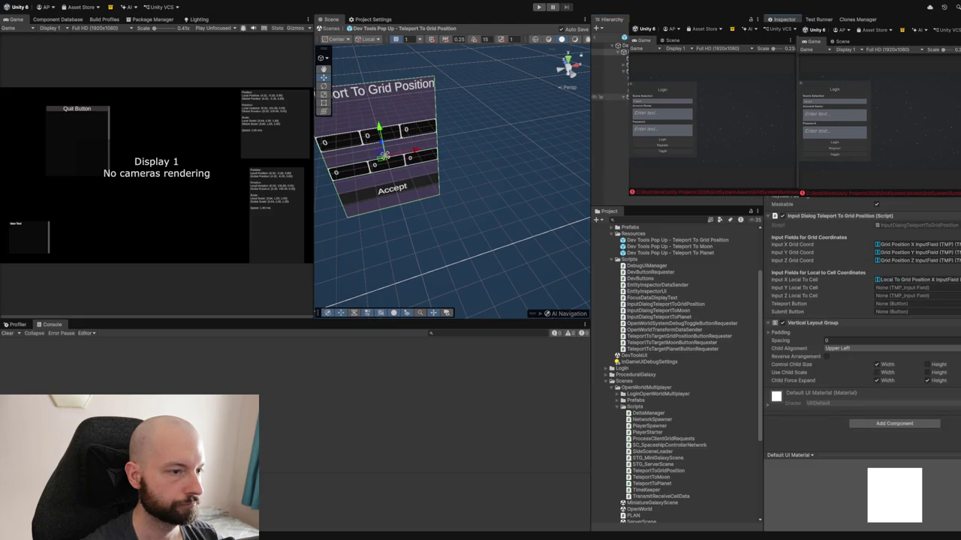
{"action": "left_click_drag", "start_coordinate": [860, 248], "coordinate": [894, 288]}
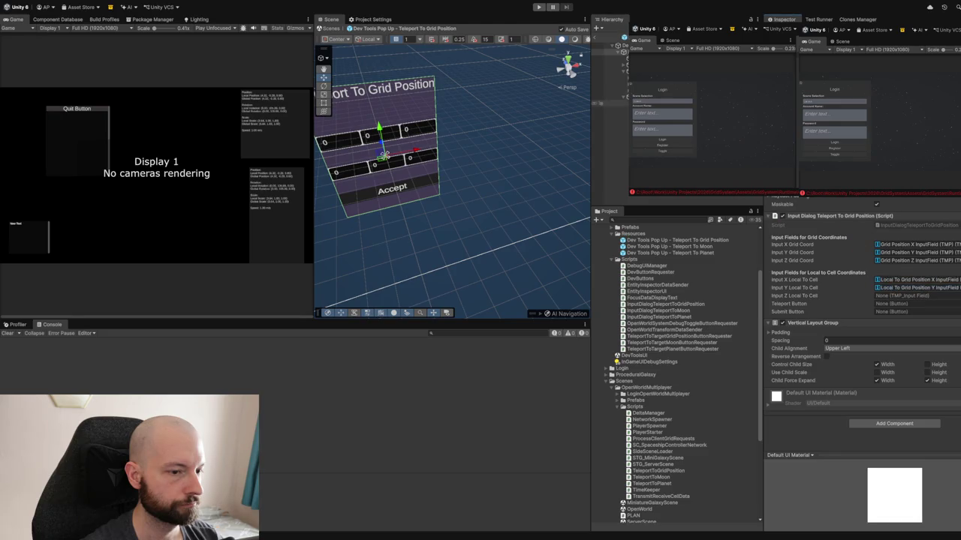
{"action": "mouse_move", "coordinate": [609, 91]}
{"action": "left_mouse_down"}
{"action": "mouse_move", "coordinate": [864, 264]}
{"action": "mouse_move", "coordinate": [895, 296]}
{"action": "left_mouse_up"}
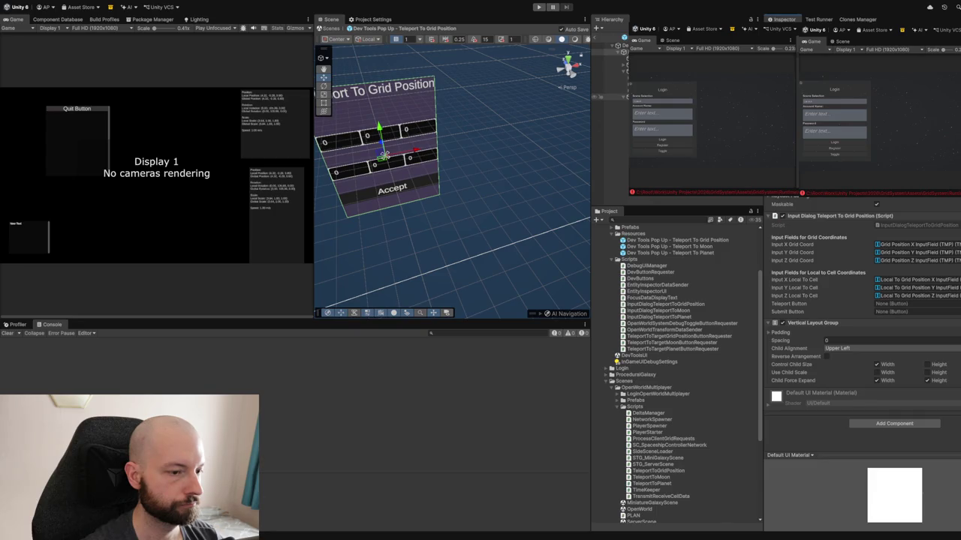
{"action": "mouse_move", "coordinate": [609, 97]}
{"action": "left_mouse_down"}
{"action": "mouse_move", "coordinate": [750, 225]}
{"action": "mouse_move", "coordinate": [894, 311]}
{"action": "left_mouse_up"}
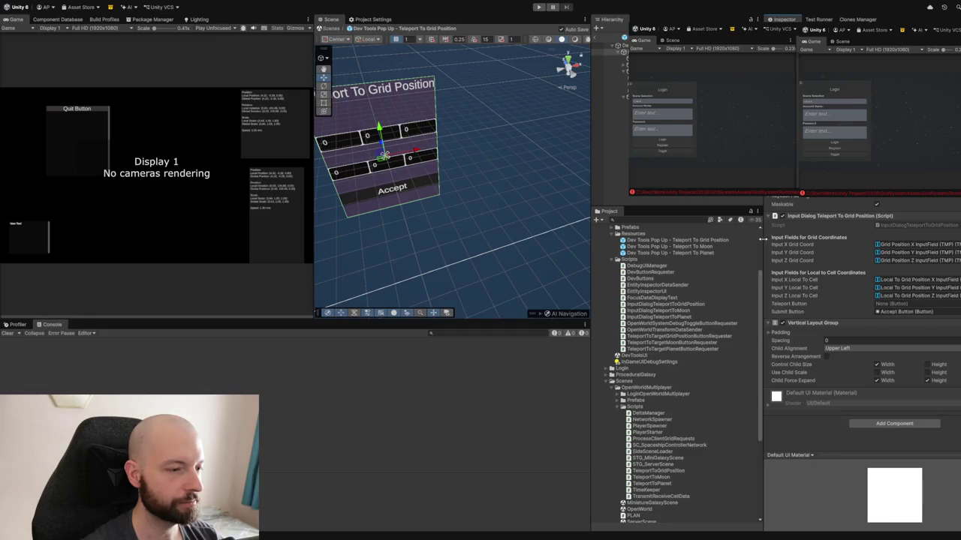
{"action": "left_click", "coordinate": [709, 246]}
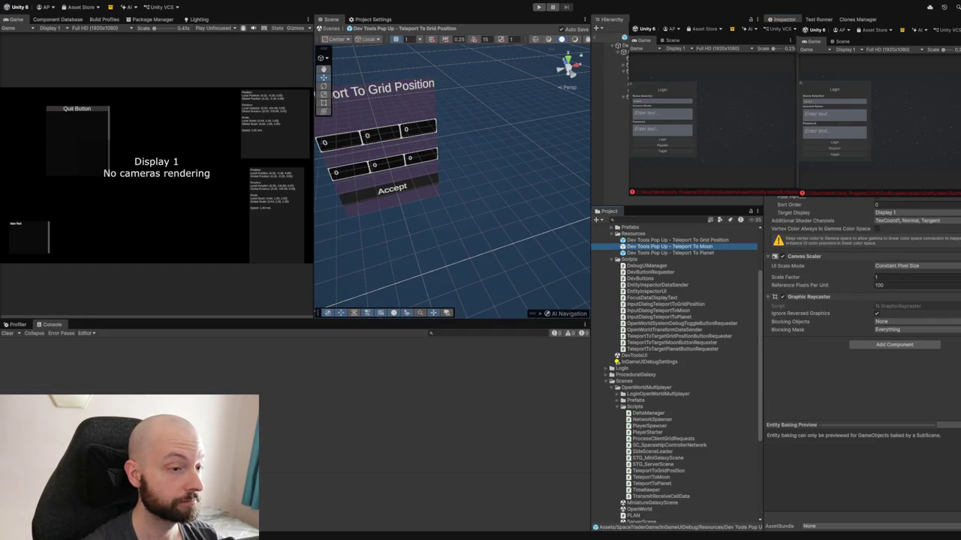
{"action": "double_click", "coordinate": [702, 248]}
{"action": "left_click", "coordinate": [610, 52]}
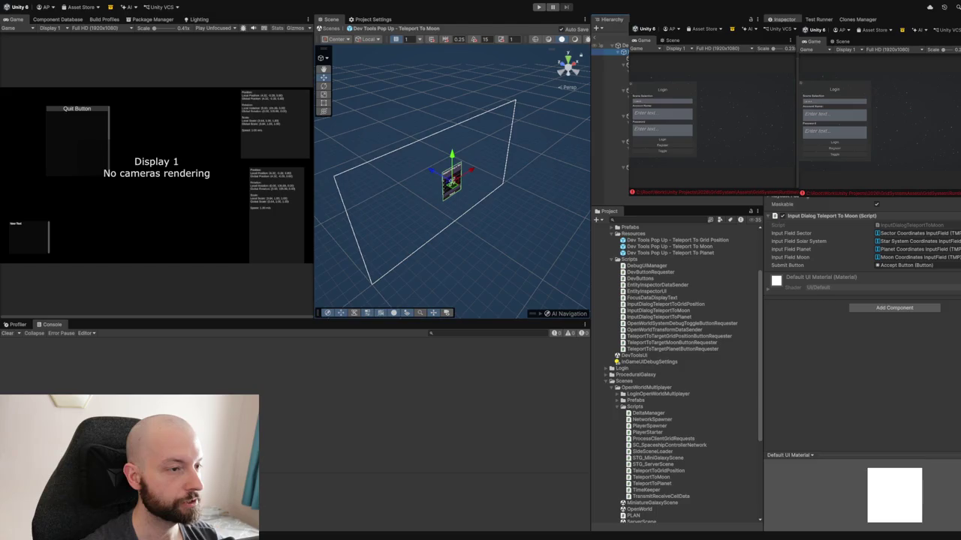
{"action": "left_click", "coordinate": [597, 39]}
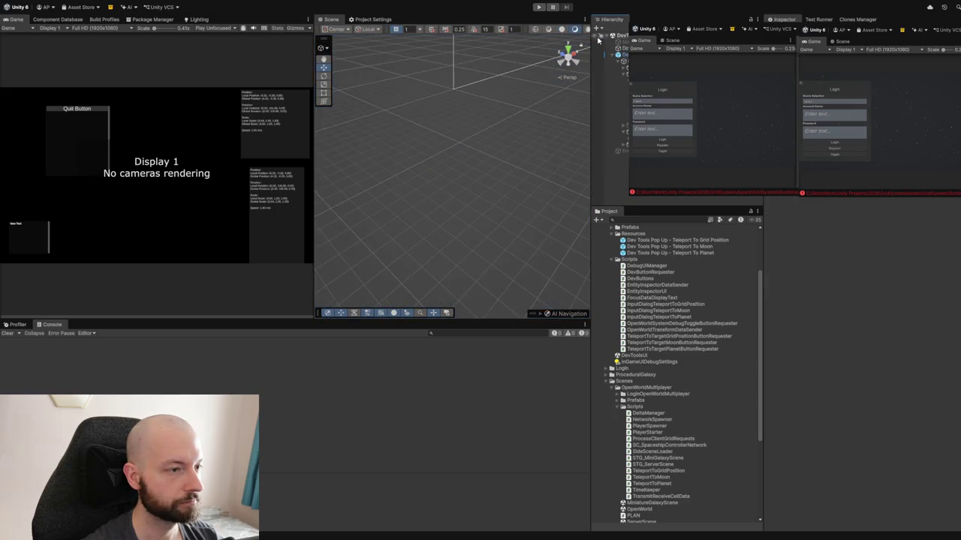
{"action": "double_click", "coordinate": [667, 241]}
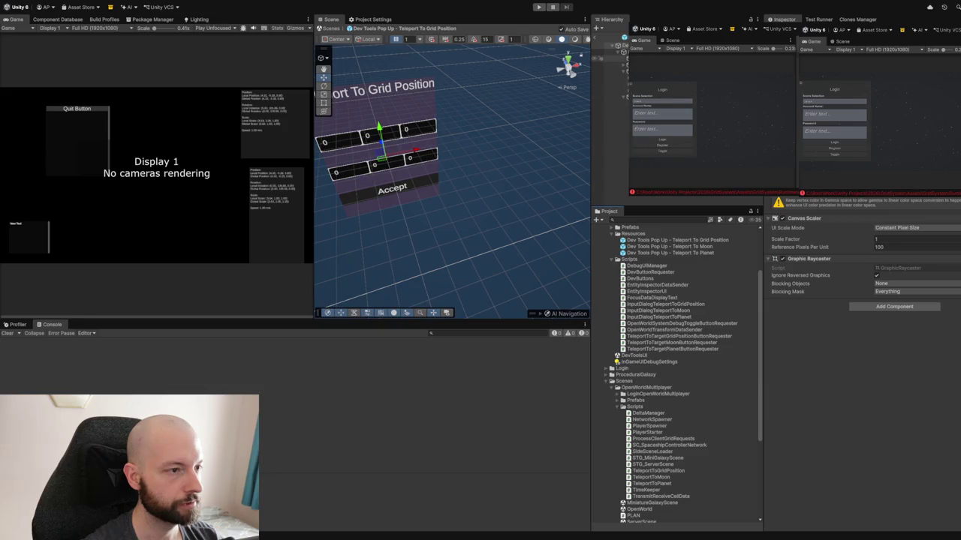
- Clear the console warnings and frame the Teleport To Grid Position popup in the Scene view
{"action": "left_click", "coordinate": [608, 52]}
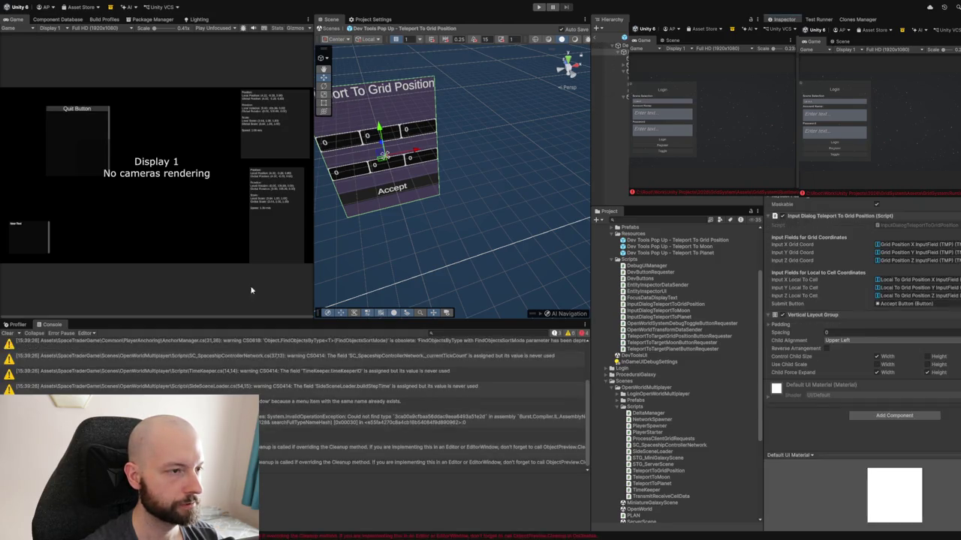
{"action": "left_click", "coordinate": [7, 333]}
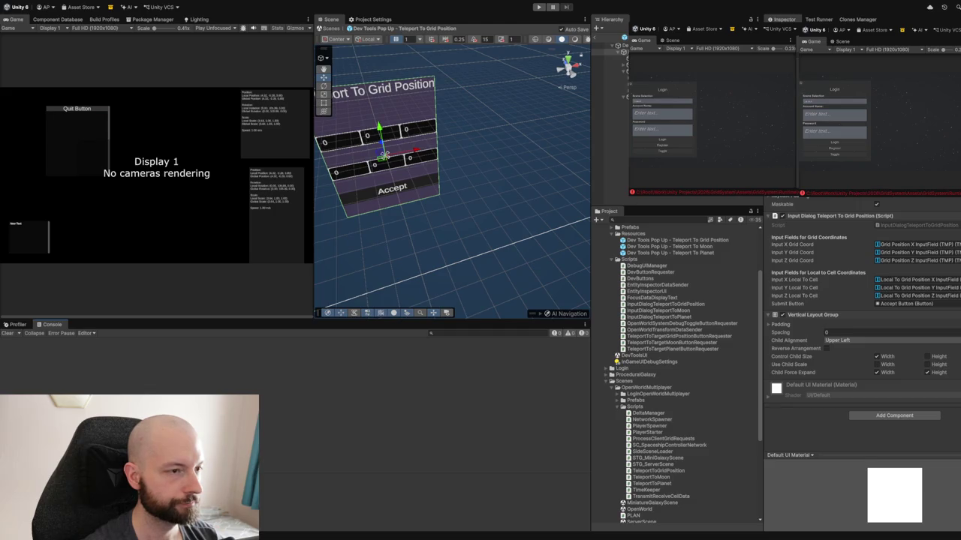
{"action": "left_click", "coordinate": [612, 45]}
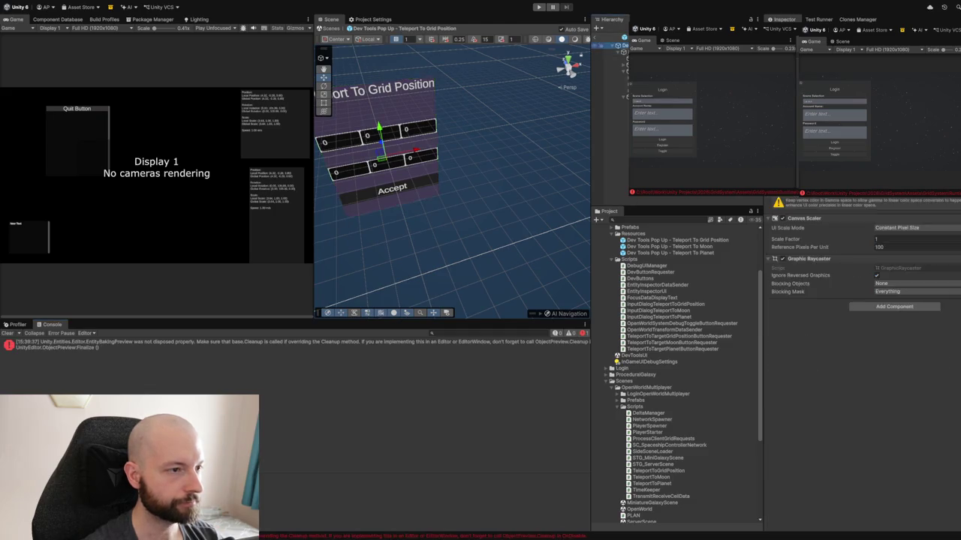
{"action": "left_click", "coordinate": [666, 240]}
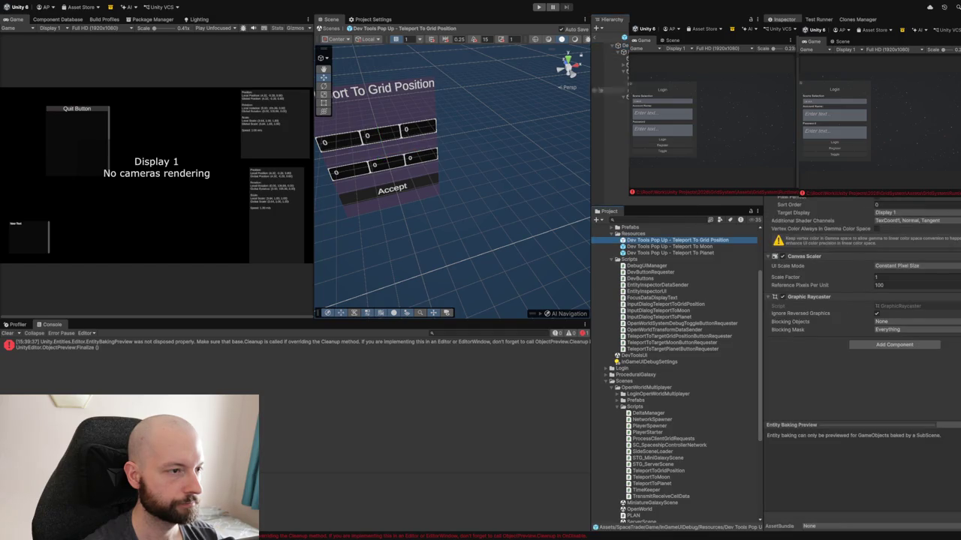
{"action": "left_click", "coordinate": [604, 46]}
{"action": "left_click", "coordinate": [604, 52]}
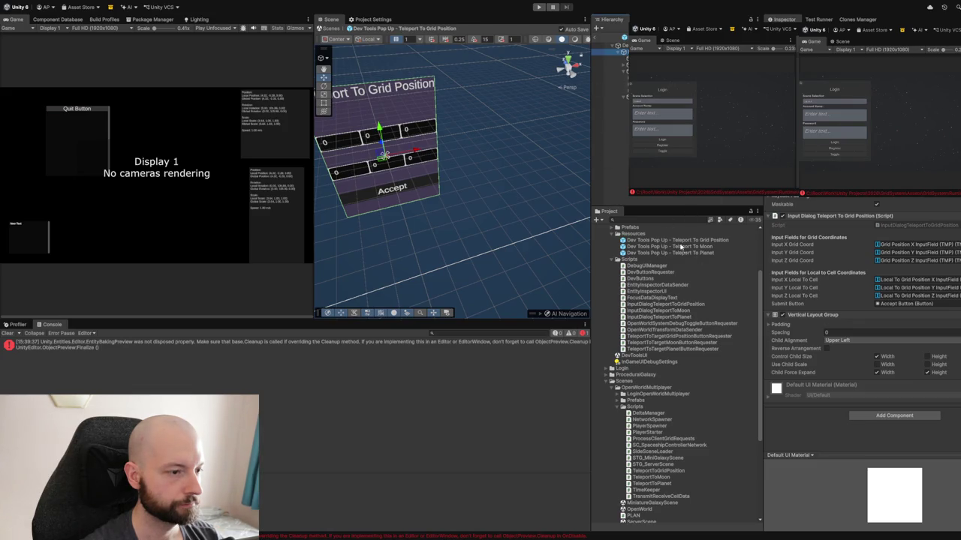
{"action": "key", "text": "Up"}
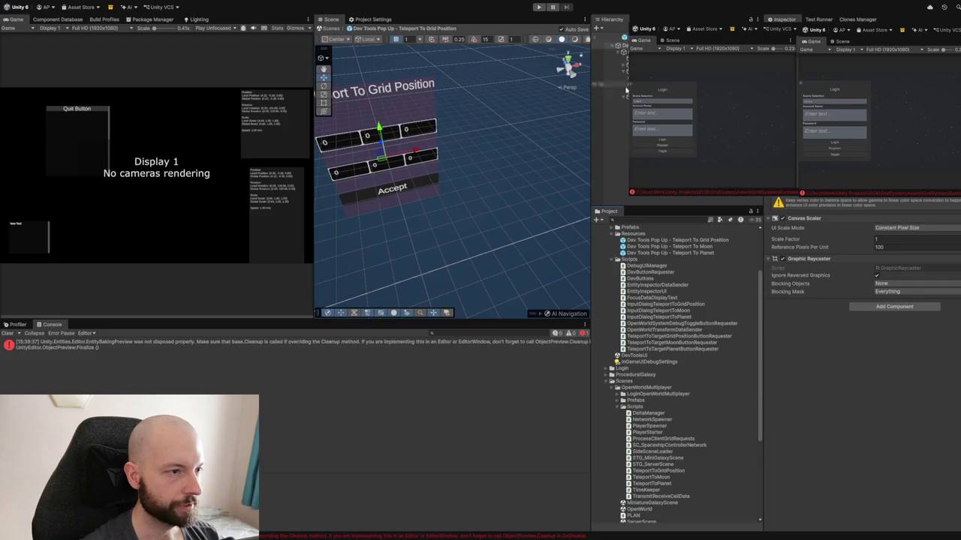
{"action": "key", "text": "f"}
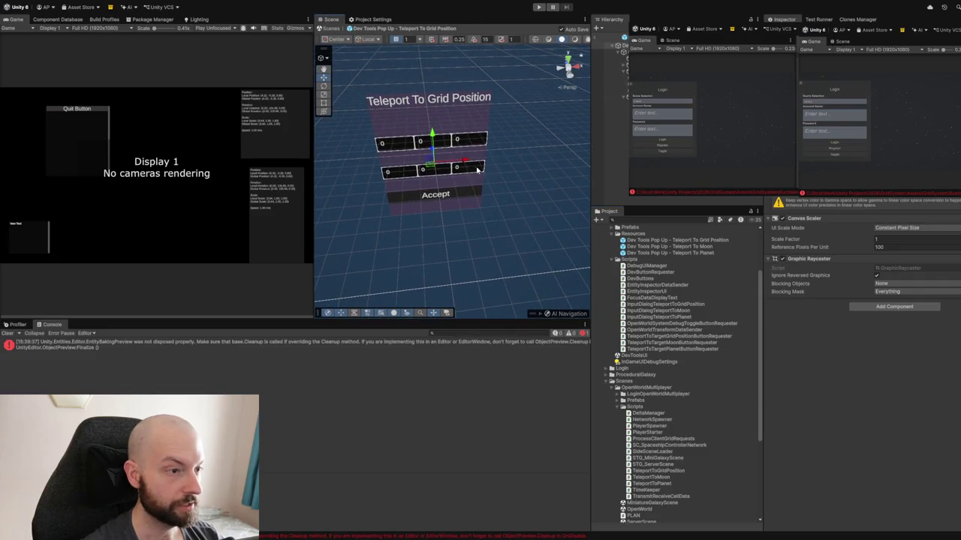
{"action": "left_click", "coordinate": [608, 58]}
{"action": "left_click", "coordinate": [608, 48]}
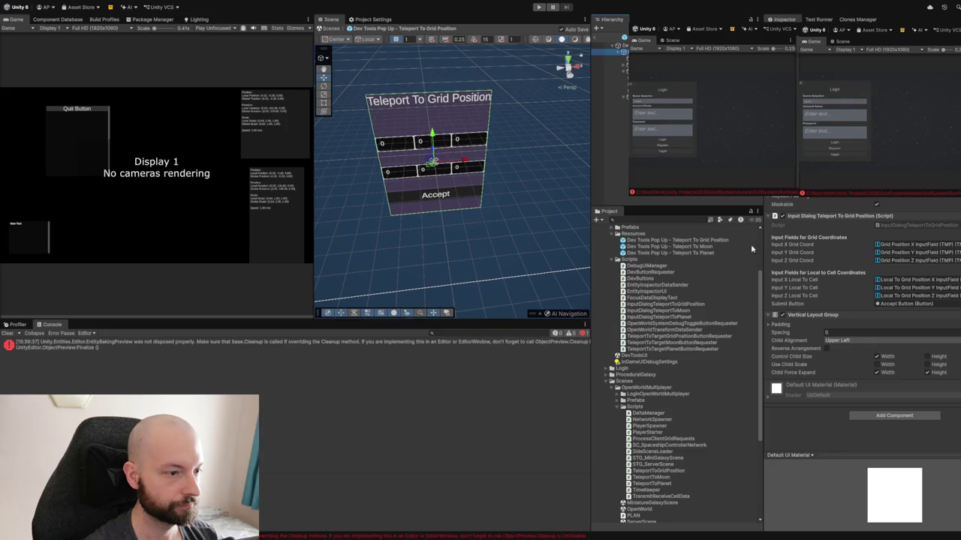
- Open the Teleport To Moon and Teleport To Planet prefabs and check the planet popup's script references
{"action": "double_click", "coordinate": [707, 247]}
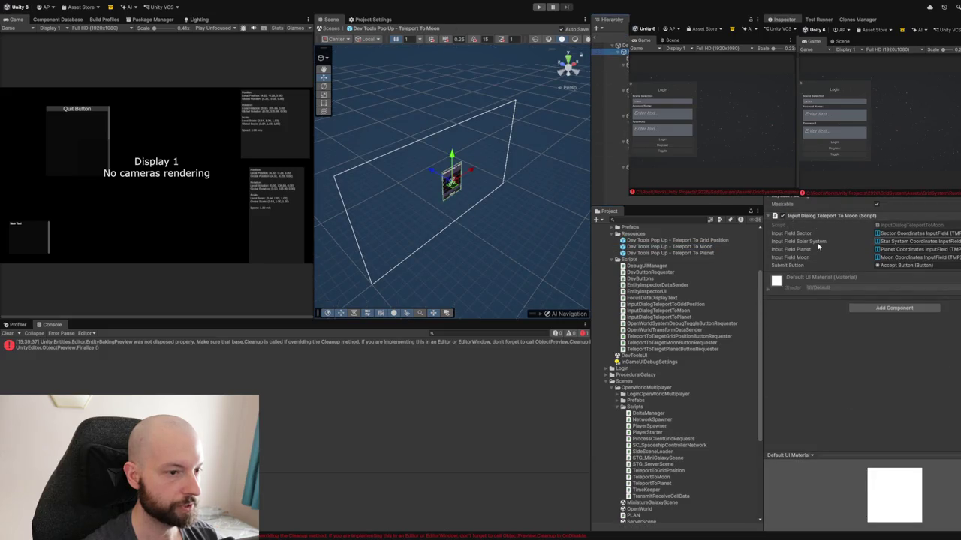
{"action": "double_click", "coordinate": [715, 253]}
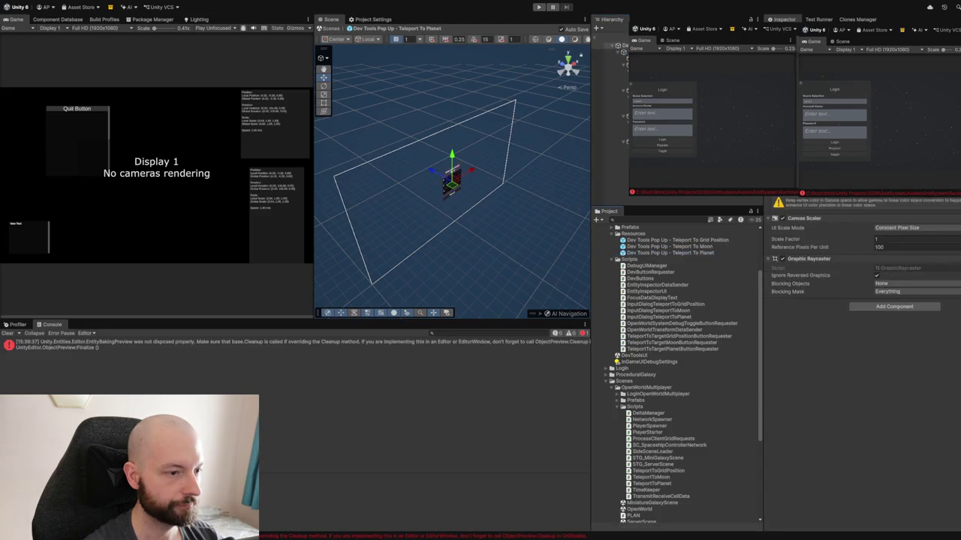
{"action": "left_click", "coordinate": [610, 53]}
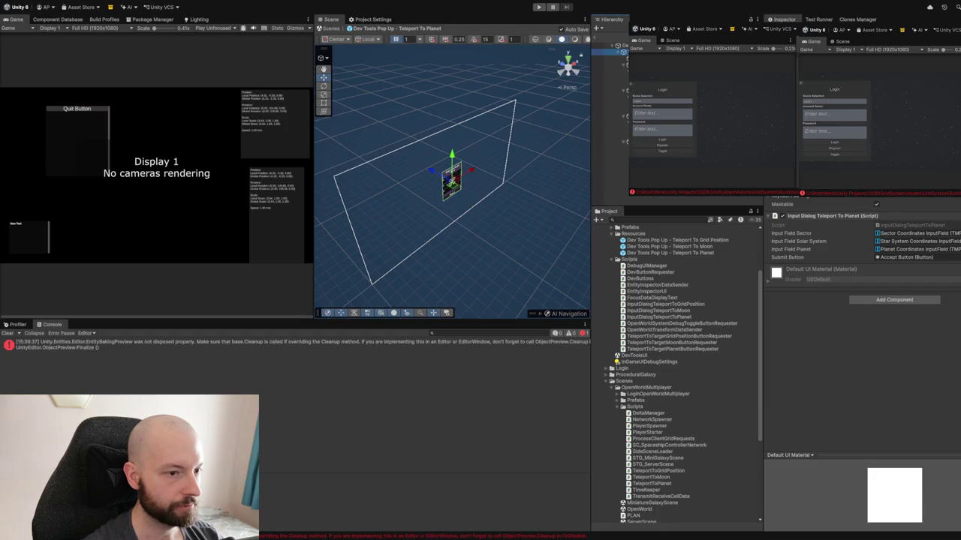
- Reopen the Teleport To Grid Position prefab and review its script's six coordinate fields and Accept button
{"action": "double_click", "coordinate": [698, 240]}
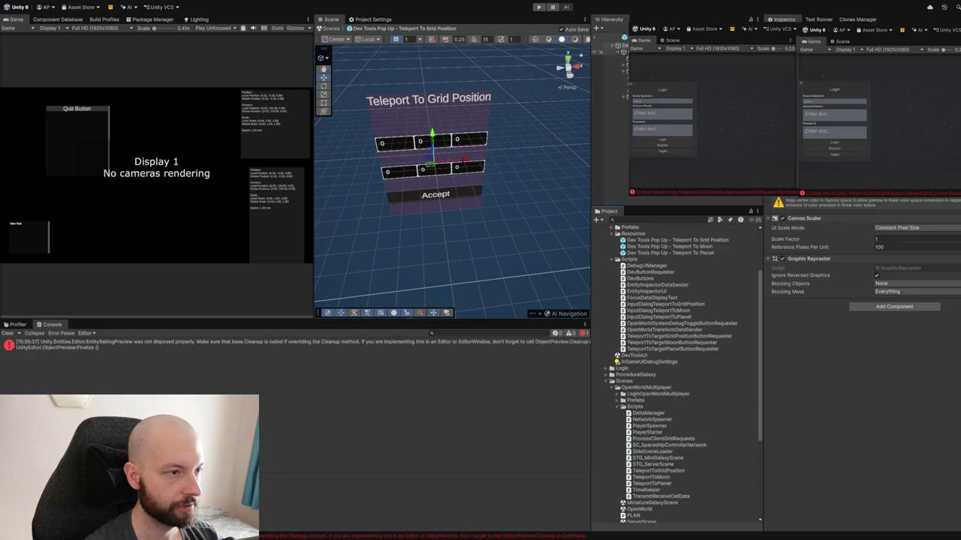
{"action": "left_click", "coordinate": [612, 51]}
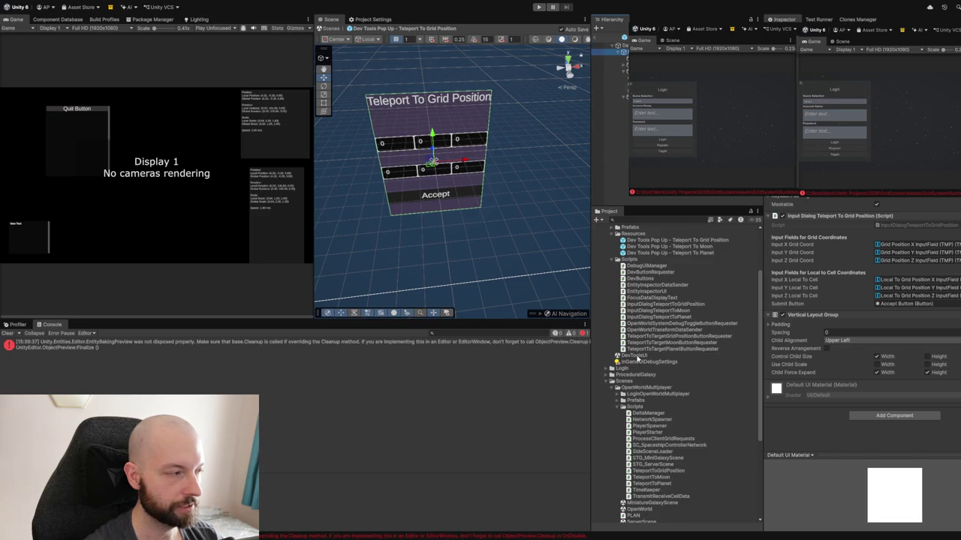
{"action": "scroll", "coordinate": [667, 309], "scroll_direction": "up", "scroll_amount": 3}
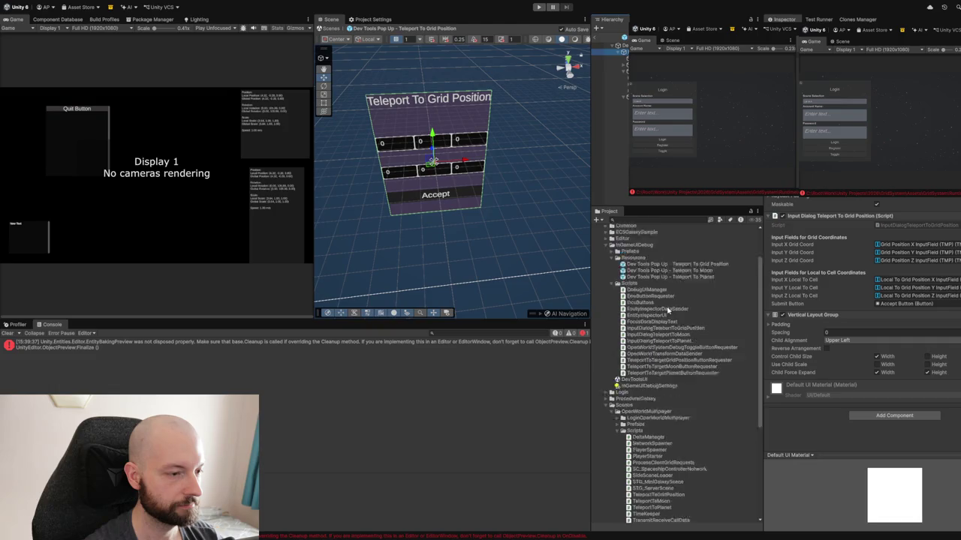
- Clear all logged warnings and errors from the Console
{"action": "scroll", "coordinate": [666, 308], "scroll_direction": "up", "scroll_amount": 2}
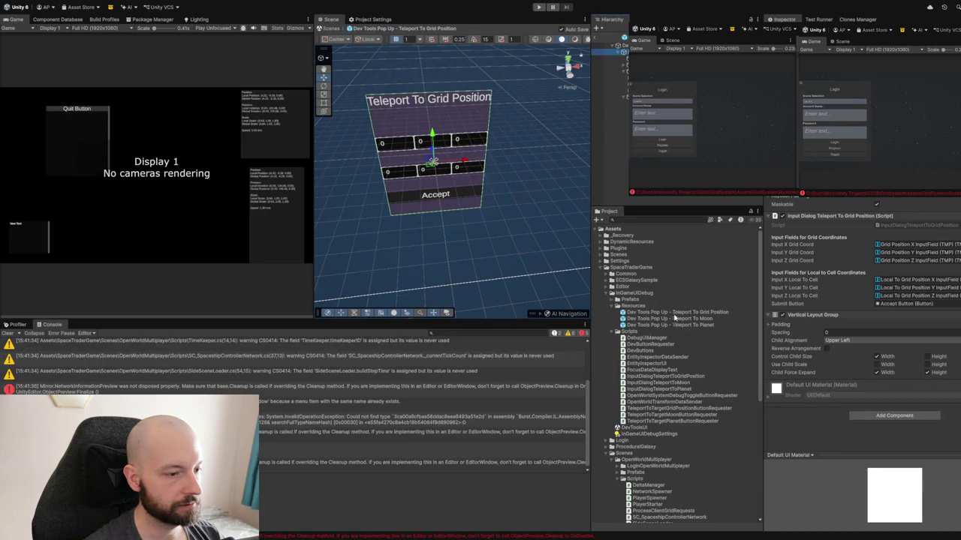
{"action": "left_click", "coordinate": [9, 333]}
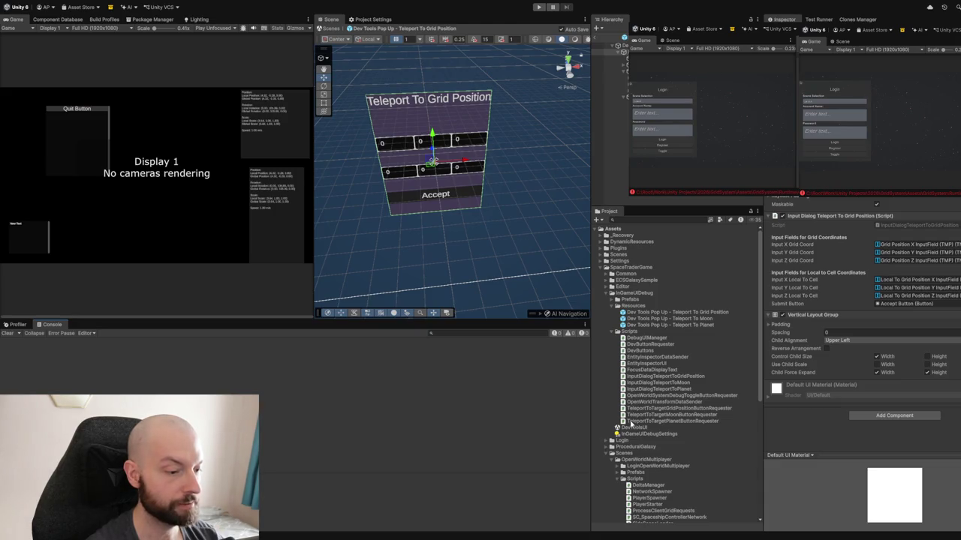
- Open the DevToolsUI scene and expand its objects in the Hierarchy
{"action": "left_click", "coordinate": [632, 428]}
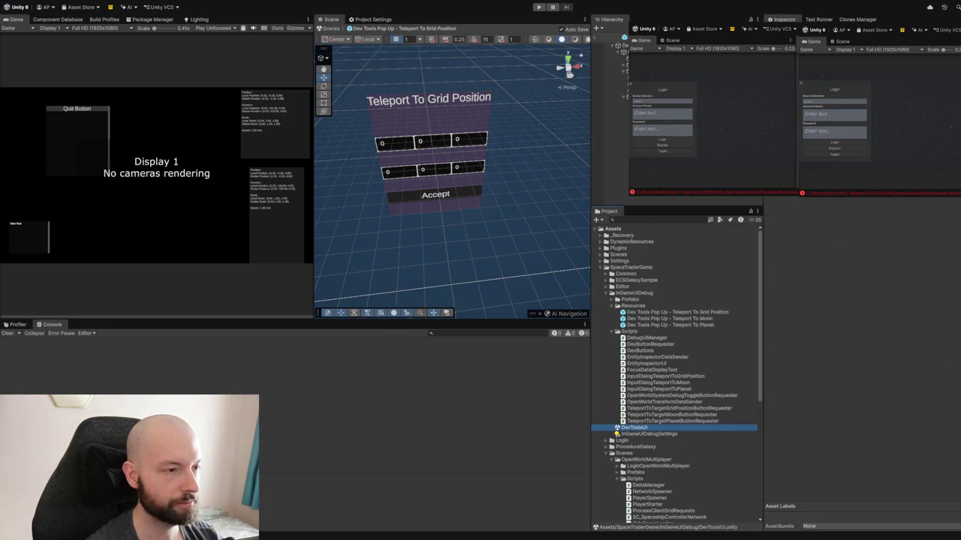
{"action": "left_click", "coordinate": [614, 45]}
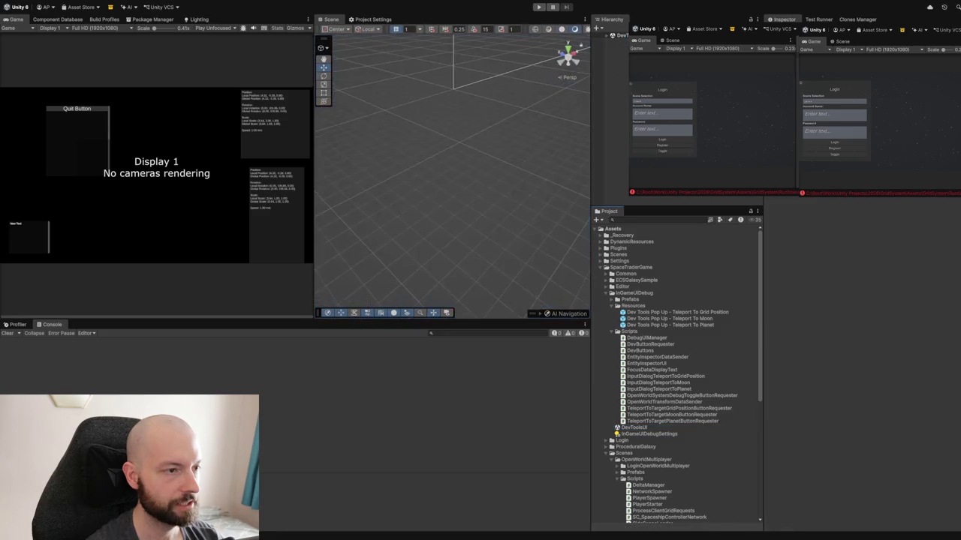
{"action": "left_click", "coordinate": [608, 35]}
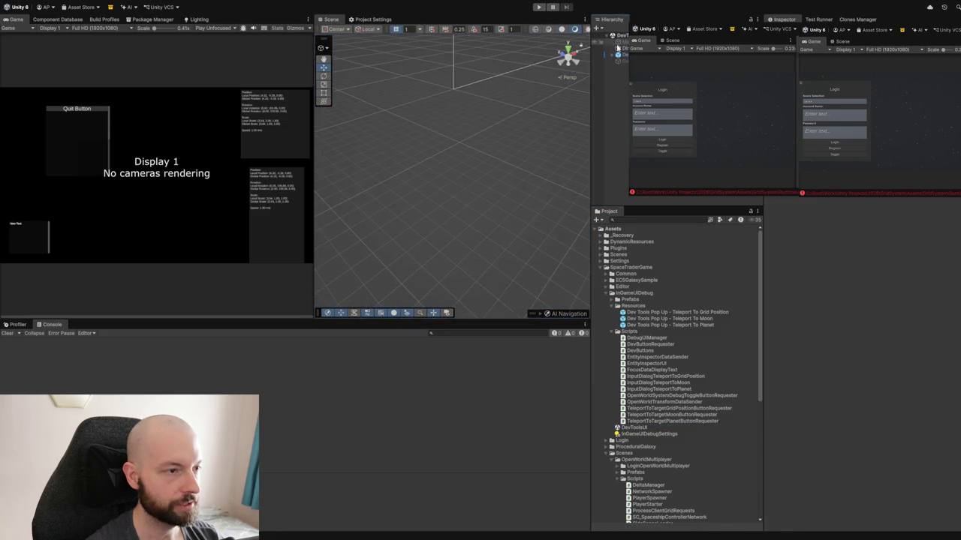
- Inspect the dynamic panels, scroll view, Dev Buttons and Quit Button objects
{"action": "left_click", "coordinate": [616, 60]}
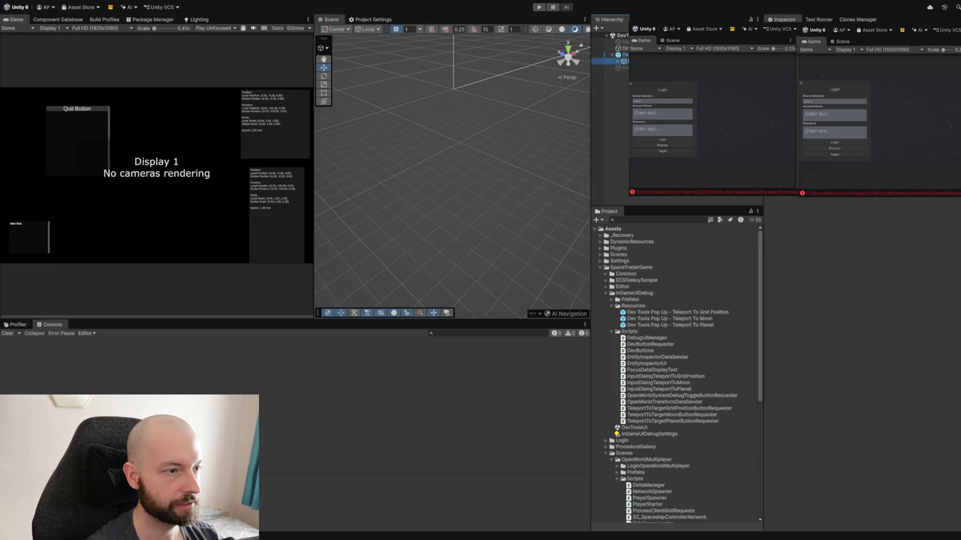
{"action": "left_click", "coordinate": [611, 74]}
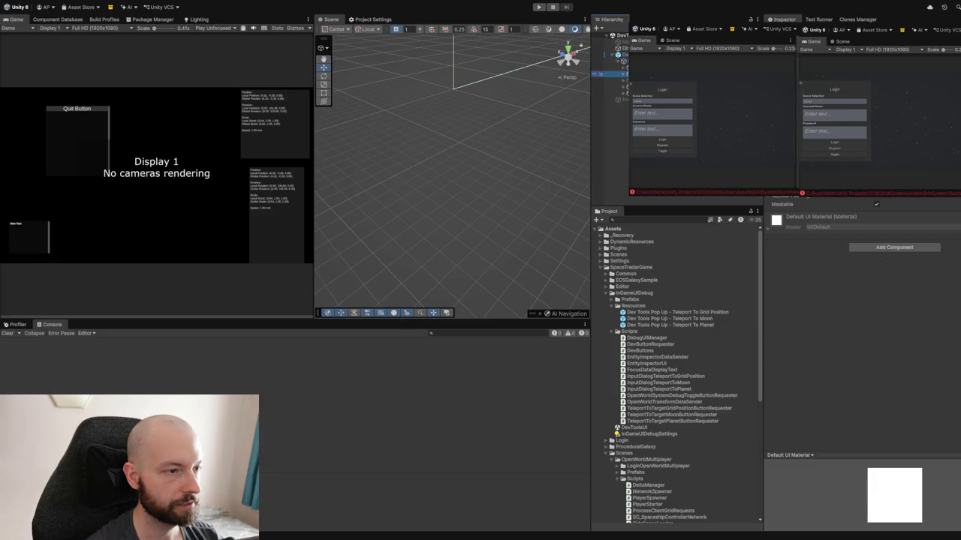
{"action": "left_click", "coordinate": [611, 81]}
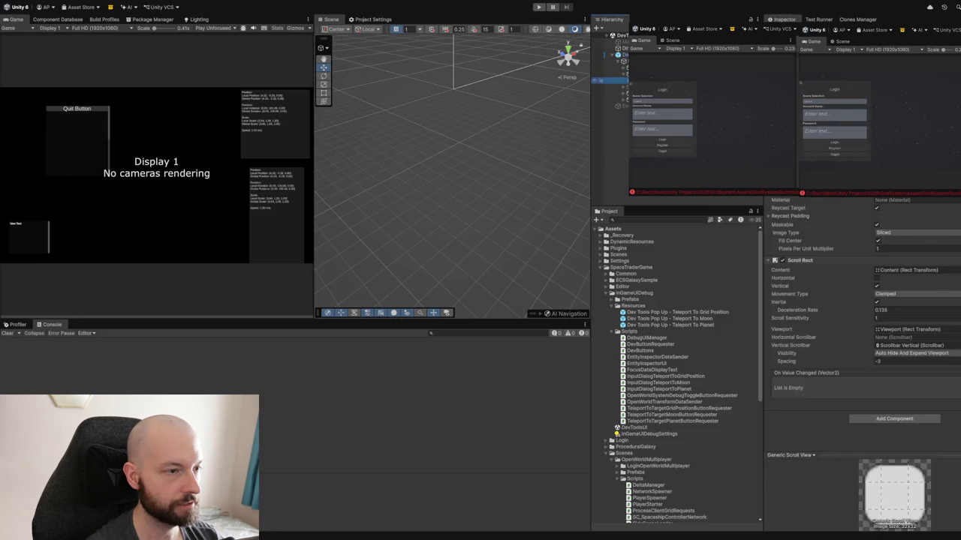
{"action": "left_click", "coordinate": [612, 87]}
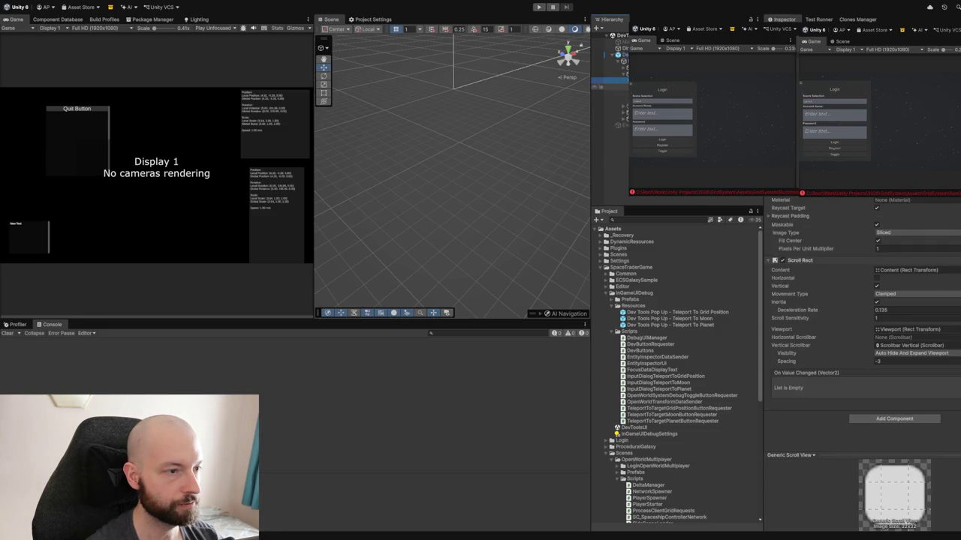
{"action": "left_click", "coordinate": [612, 93]}
{"action": "left_click", "coordinate": [612, 99]}
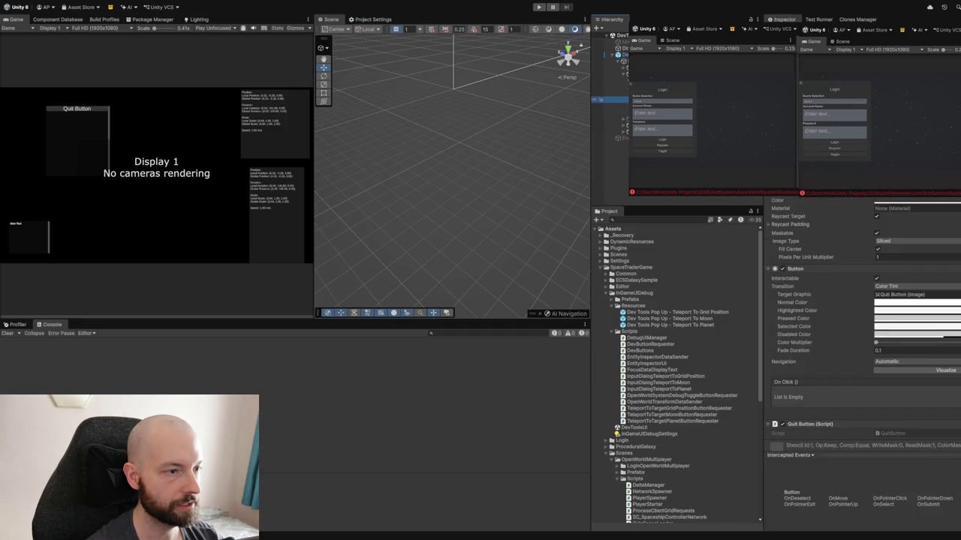
{"action": "left_click", "coordinate": [612, 61]}
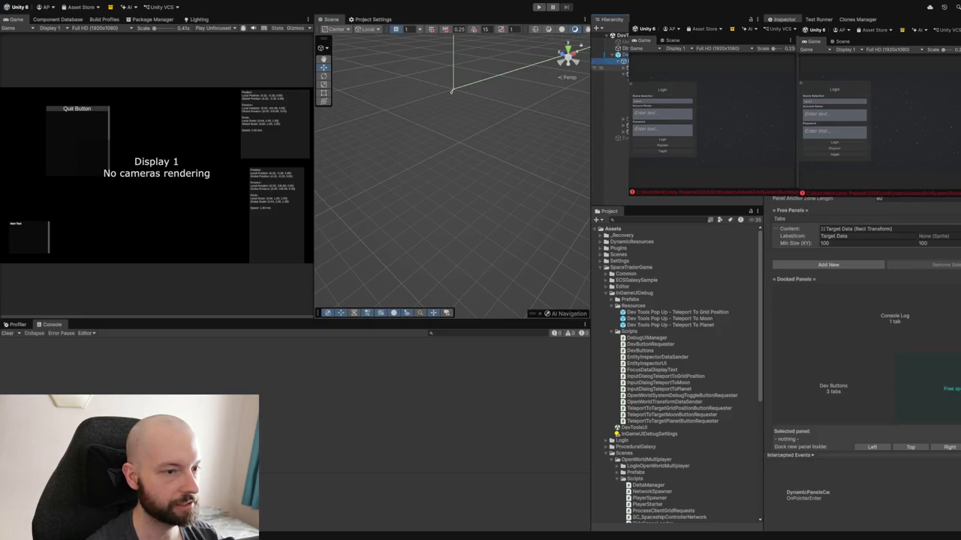
- Deselect the scene objects and select the Teleport To Moon prefab in Resources
{"action": "scroll", "coordinate": [863, 337], "scroll_direction": "down", "scroll_amount": 2}
{"action": "scroll", "coordinate": [863, 345], "scroll_direction": "down", "scroll_amount": 3}
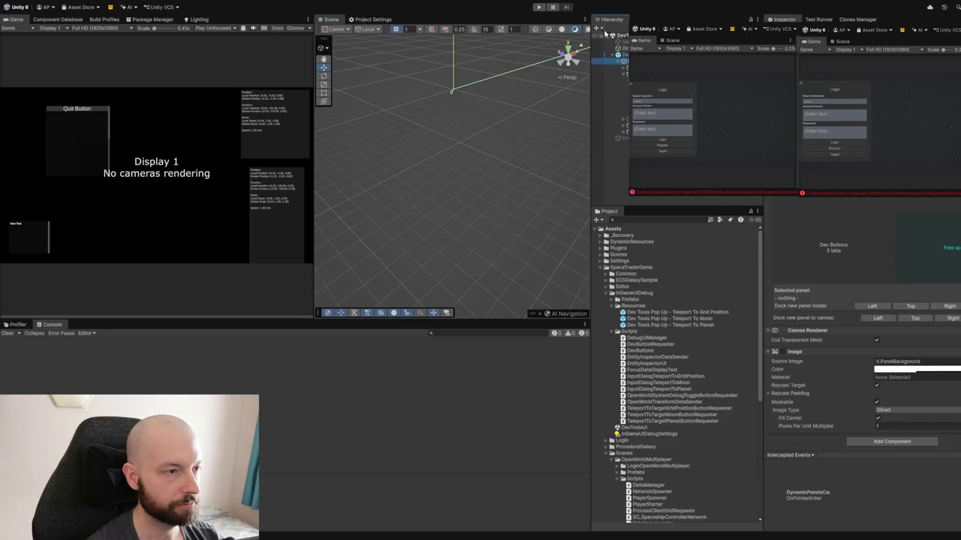
{"action": "left_click", "coordinate": [604, 79]}
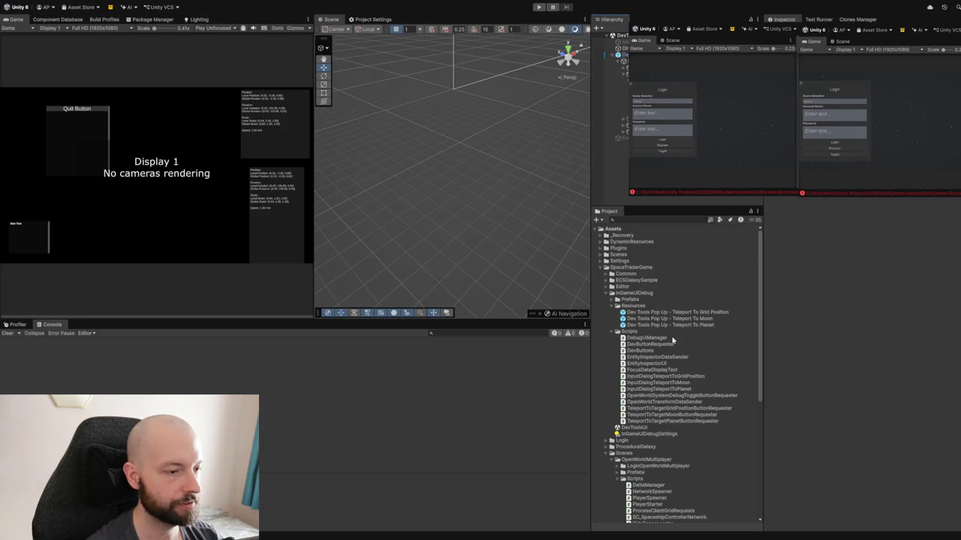
{"action": "left_click", "coordinate": [645, 312]}
{"action": "left_click", "coordinate": [643, 319]}
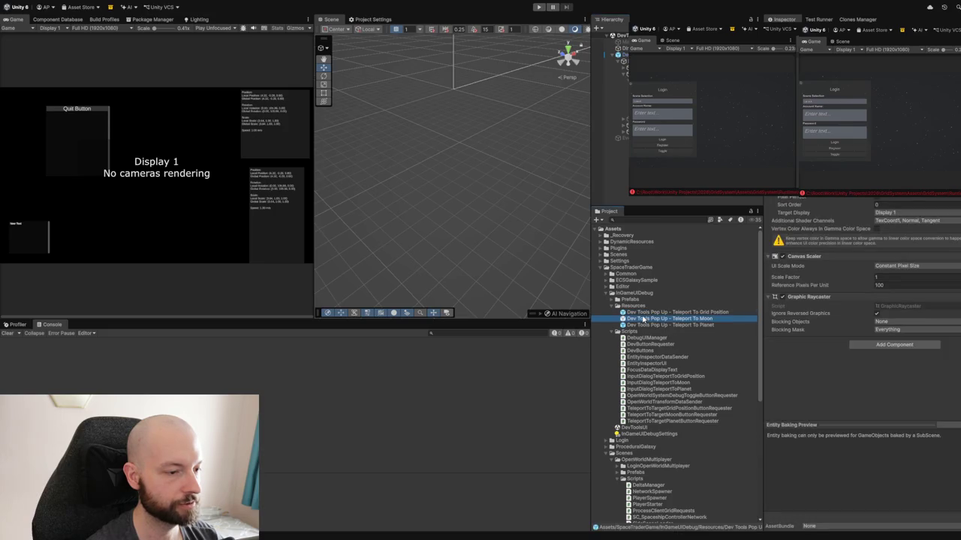
- Open the Dev Tools Pop Up - Teleport To Moon prefab in prefab mode
{"action": "double_click", "coordinate": [643, 319]}
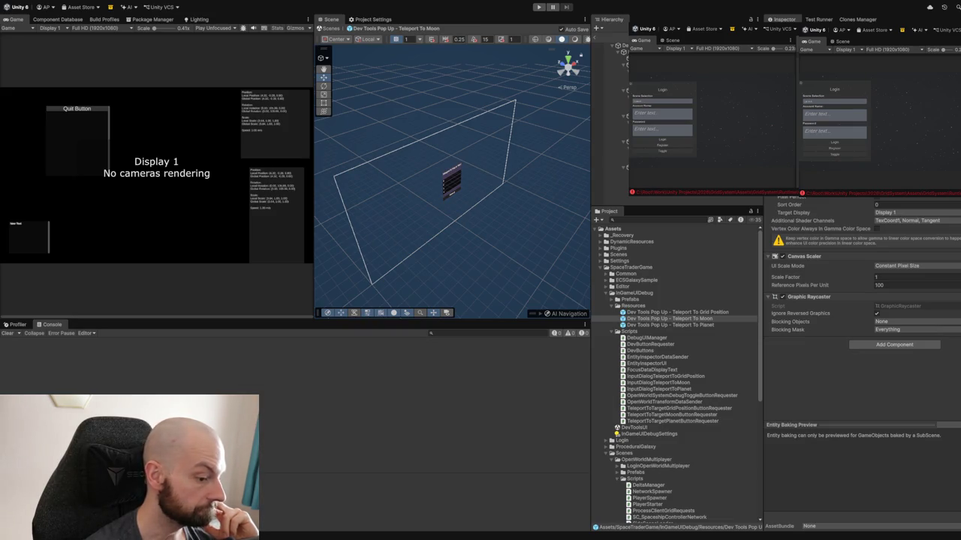
{"action": "left_click", "coordinate": [646, 318]}
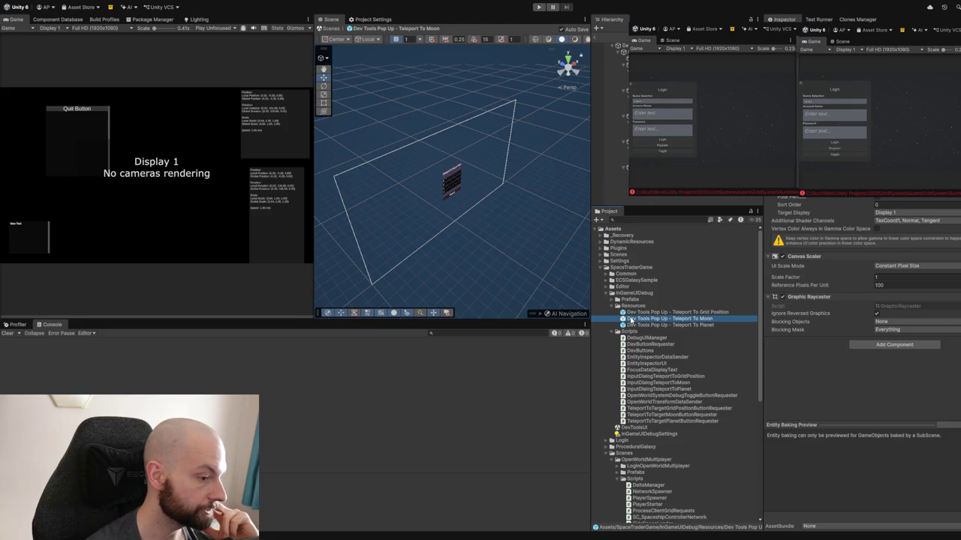
- Open LoginScene from the Login folder and start Play mode
{"action": "scroll", "coordinate": [639, 308], "scroll_direction": "down", "scroll_amount": 5}
{"action": "left_click", "coordinate": [639, 484]}
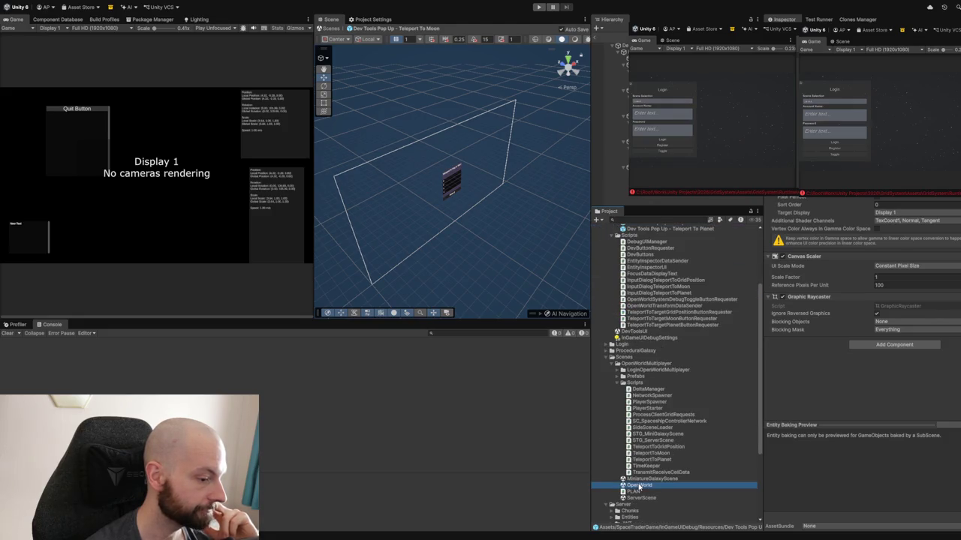
{"action": "left_click", "coordinate": [622, 376]}
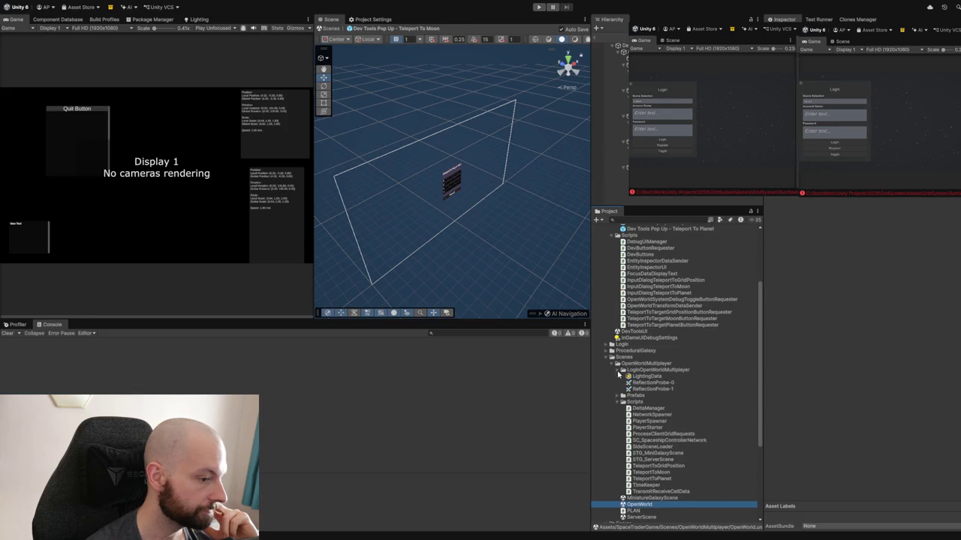
{"action": "left_click", "coordinate": [621, 376]}
{"action": "left_click", "coordinate": [616, 383]}
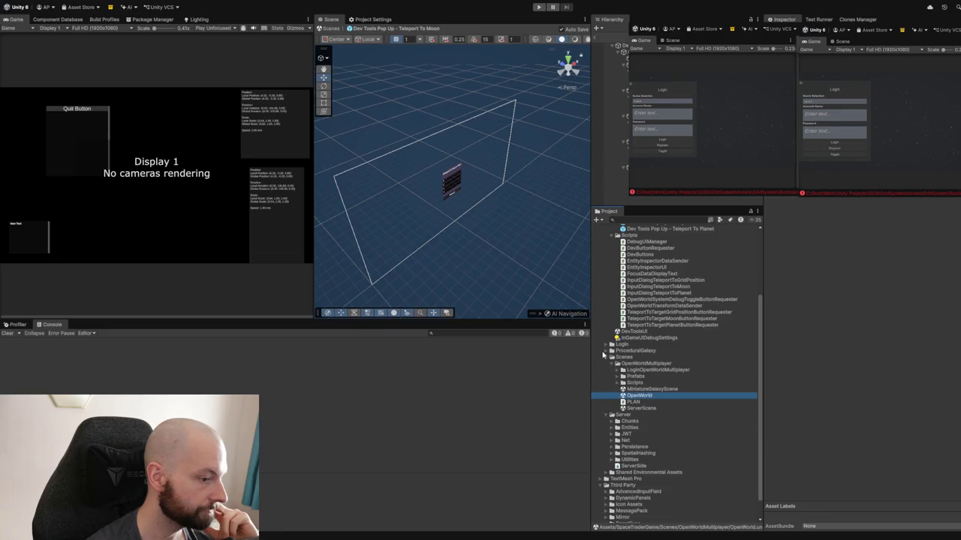
{"action": "left_click", "coordinate": [607, 346]}
{"action": "double_click", "coordinate": [632, 389]}
{"action": "left_click", "coordinate": [538, 7]}
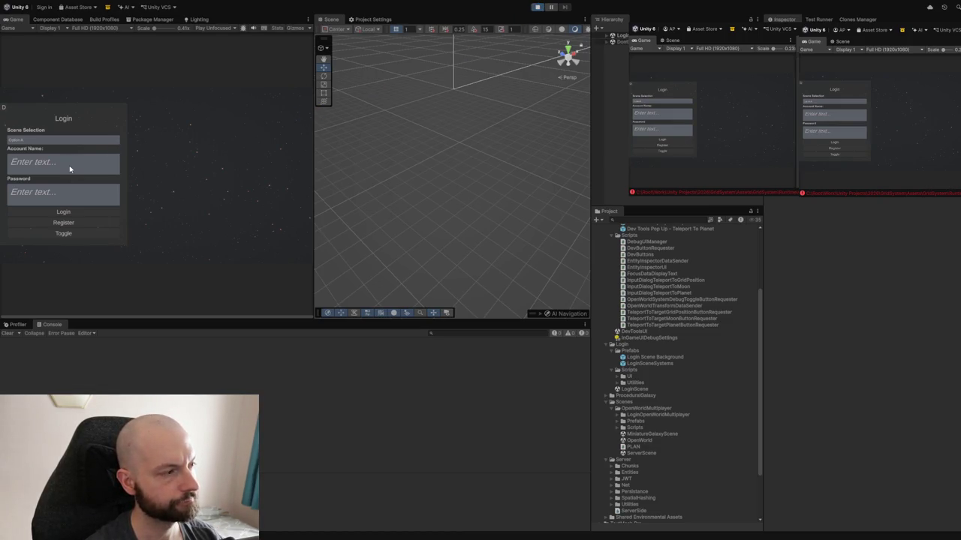
- Enter an account name and password, switch to Host mode, and log in
{"action": "left_click", "coordinate": [70, 169]}
{"action": "type", "text": "a"}
{"action": "left_click", "coordinate": [50, 191]}
{"action": "type", "text": "a"}
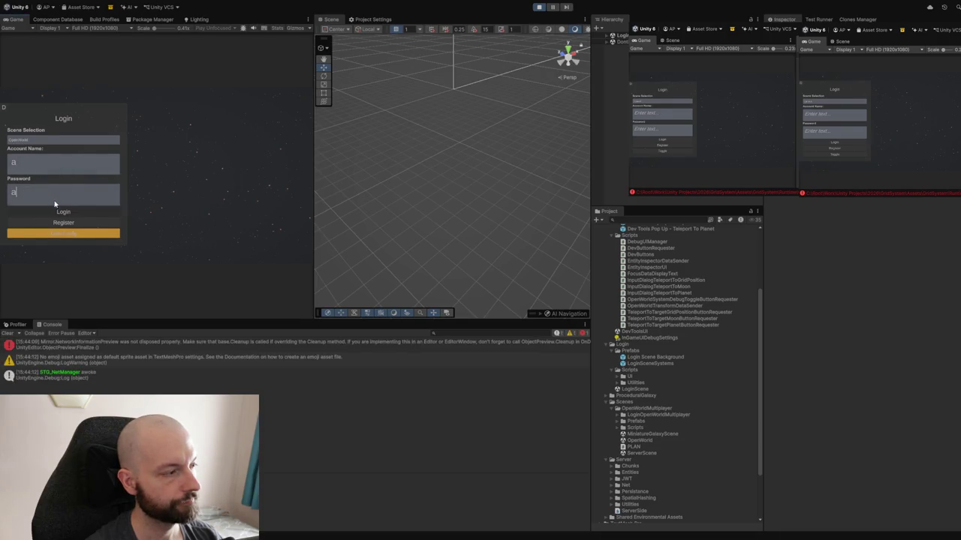
{"action": "left_click", "coordinate": [54, 233]}
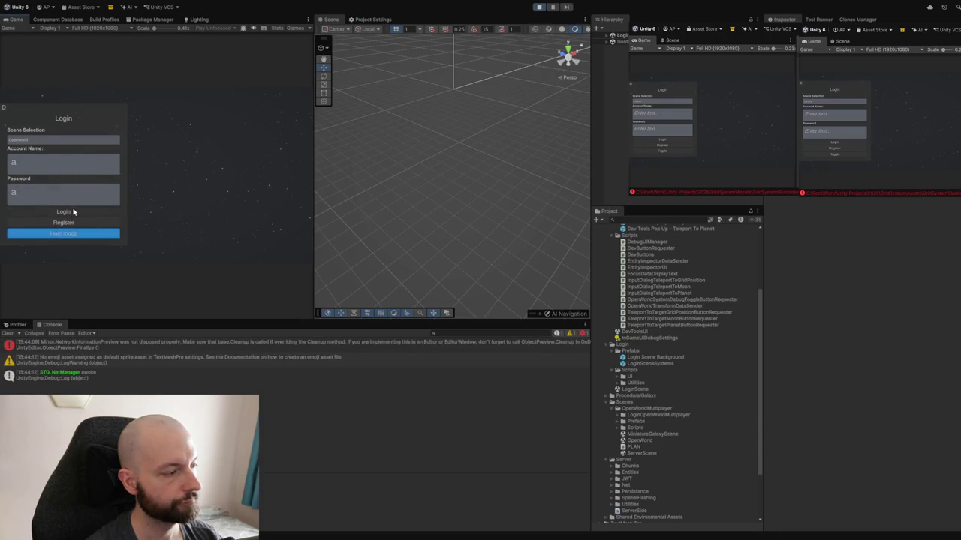
{"action": "left_click", "coordinate": [68, 214]}
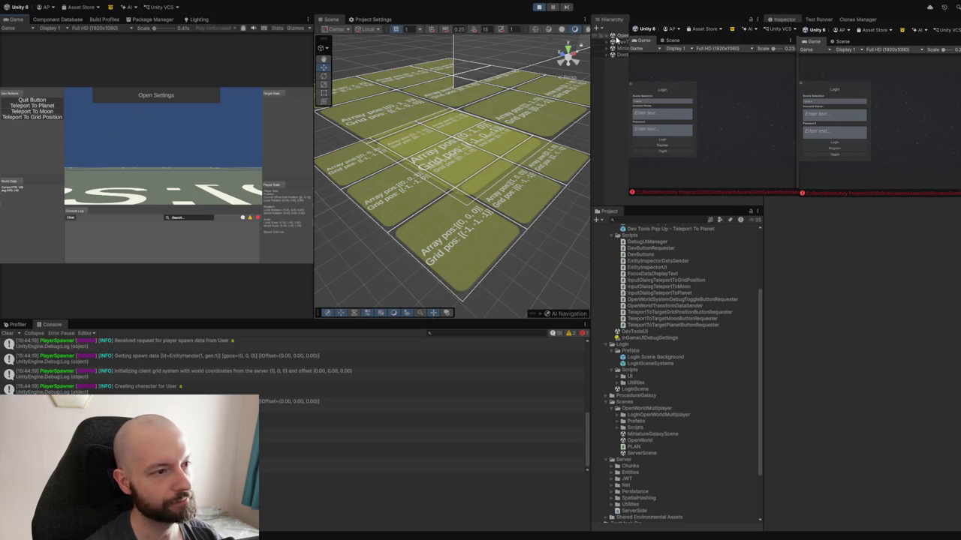
- Expand the DevToolsUI objects in the Hierarchy and inspect Debug UI Manager
{"action": "left_click", "coordinate": [607, 37]}
{"action": "left_click", "coordinate": [607, 38]}
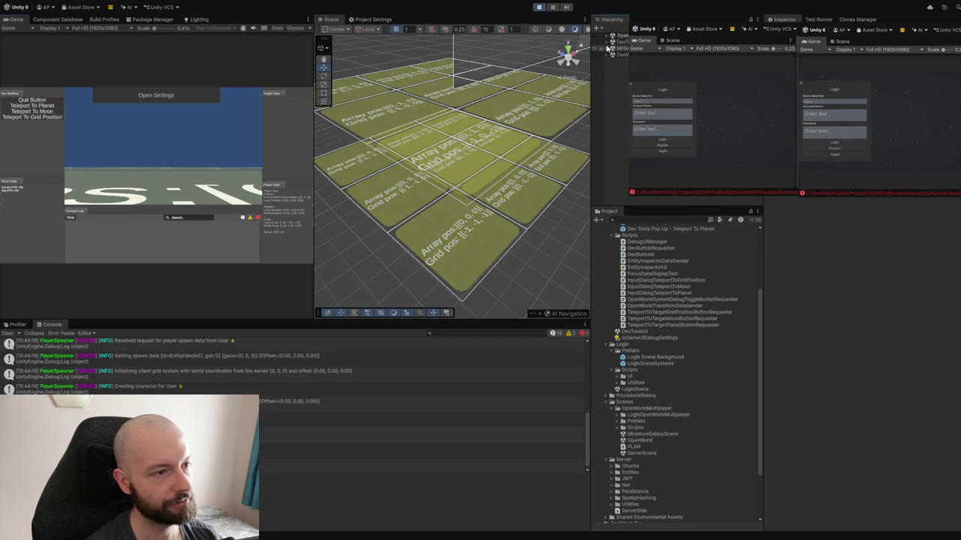
{"action": "left_click", "coordinate": [607, 41]}
{"action": "left_click", "coordinate": [604, 55]}
{"action": "left_click", "coordinate": [612, 61]}
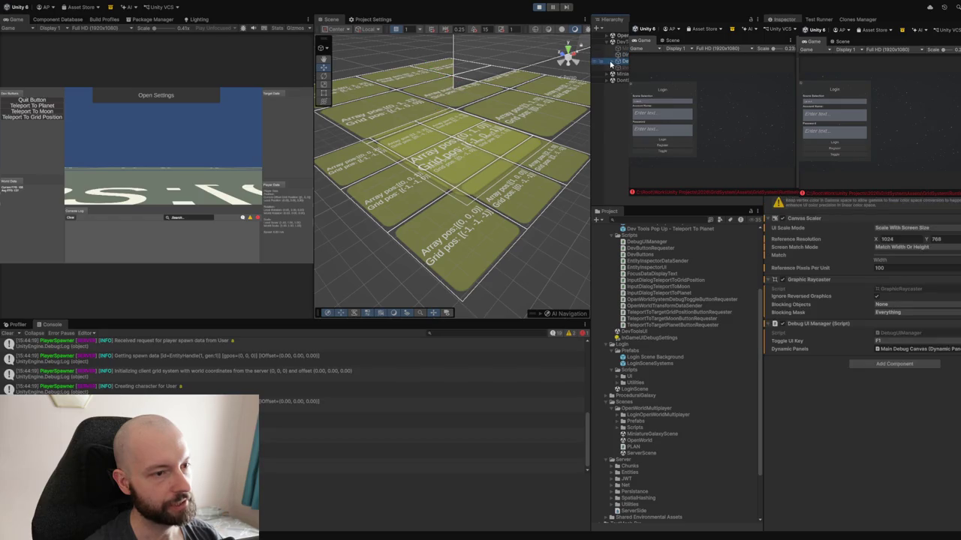
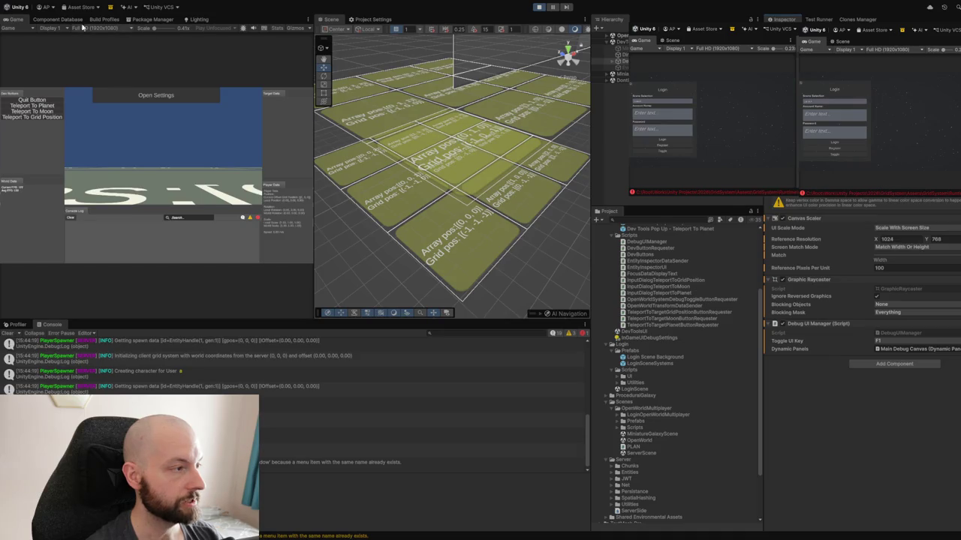
- Maximize the Game view and teleport the player to grid sector 1
{"action": "double_click", "coordinate": [18, 21]}
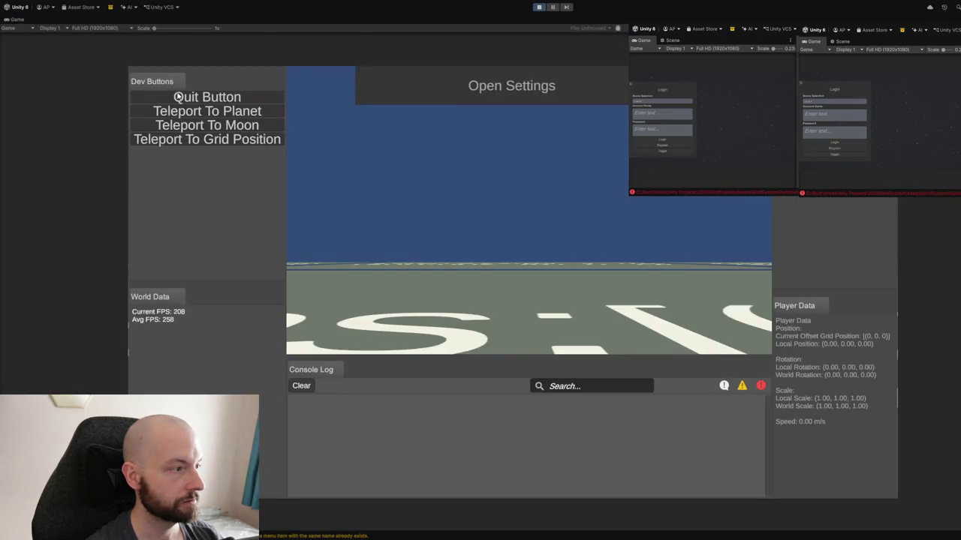
{"action": "left_click", "coordinate": [201, 142]}
{"action": "left_click", "coordinate": [479, 262]}
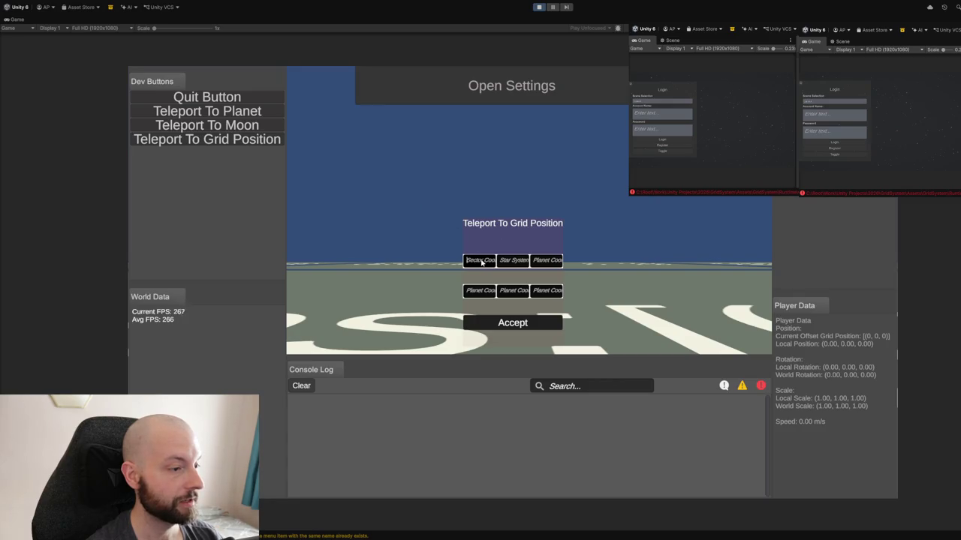
{"action": "type", "text": "1"}
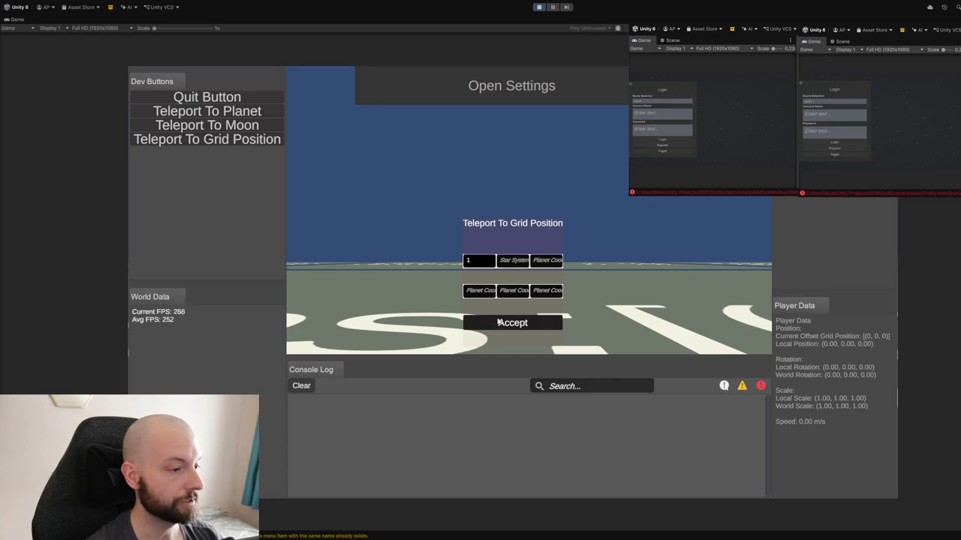
{"action": "left_click", "coordinate": [501, 324]}
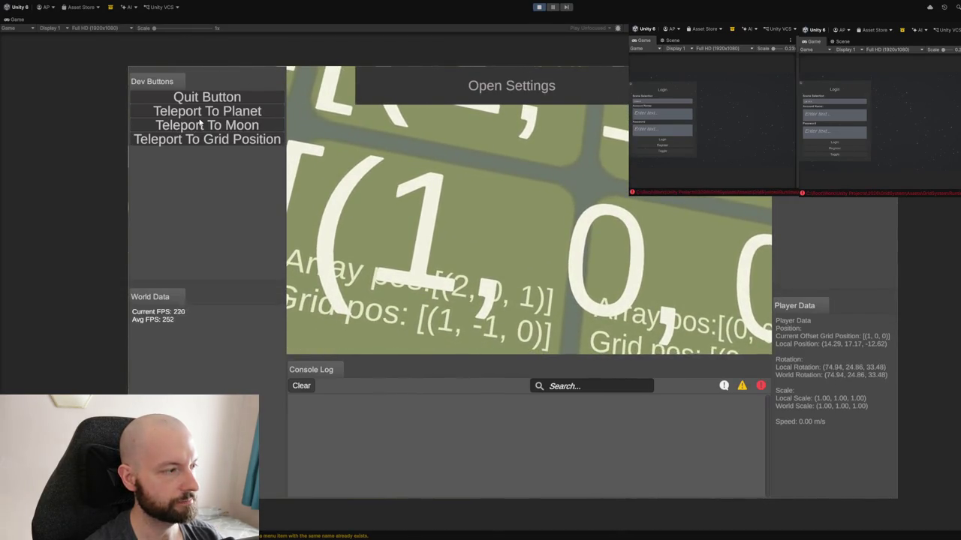
- Teleport to sector 2, reaching grid offset (2, 0, 0), then restore the editor layout
{"action": "left_click", "coordinate": [180, 138]}
{"action": "left_click", "coordinate": [479, 260]}
{"action": "type", "text": "2"}
{"action": "left_click", "coordinate": [489, 324]}
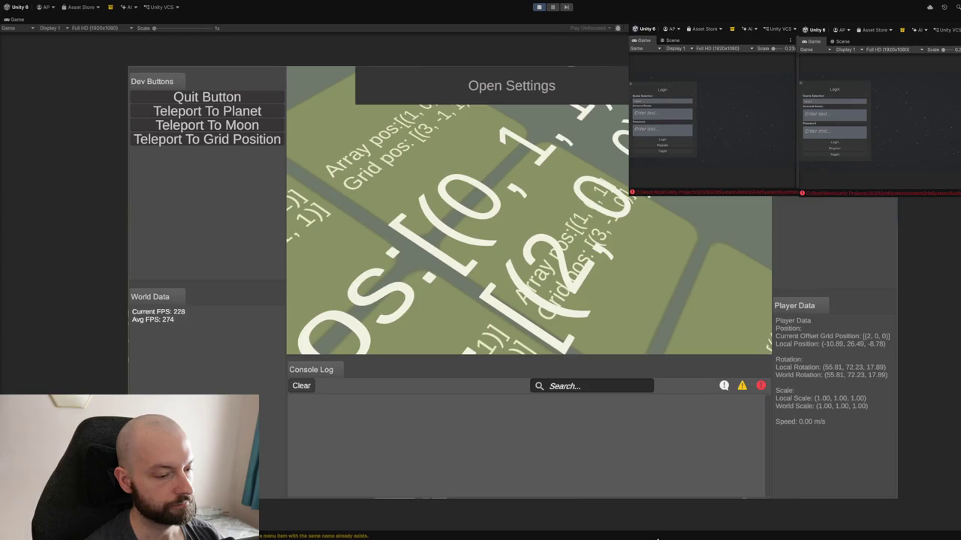
{"action": "double_click", "coordinate": [15, 21]}
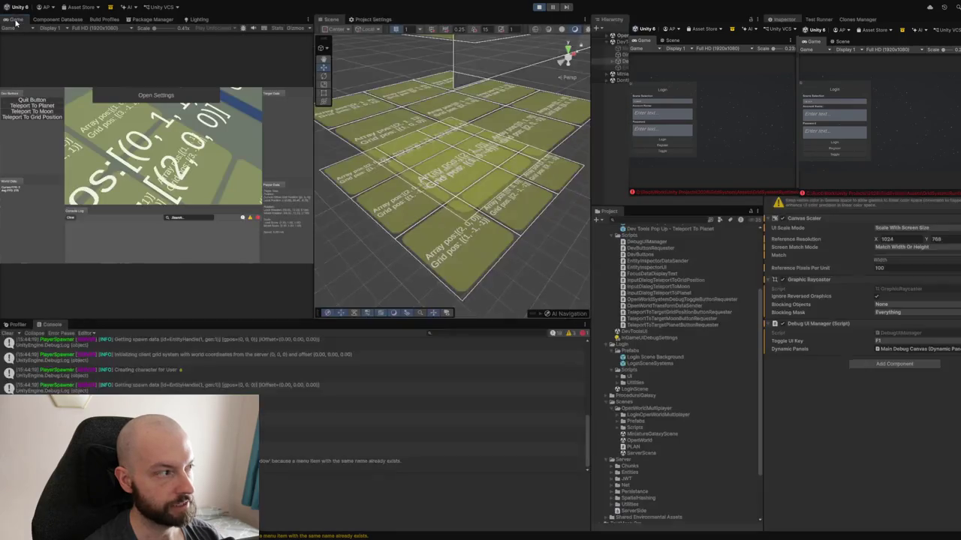
- Select Grid System in the Hierarchy to show grid size 3 by 3 and cell size 100, then maximize the Game view
{"action": "left_click", "coordinate": [607, 41]}
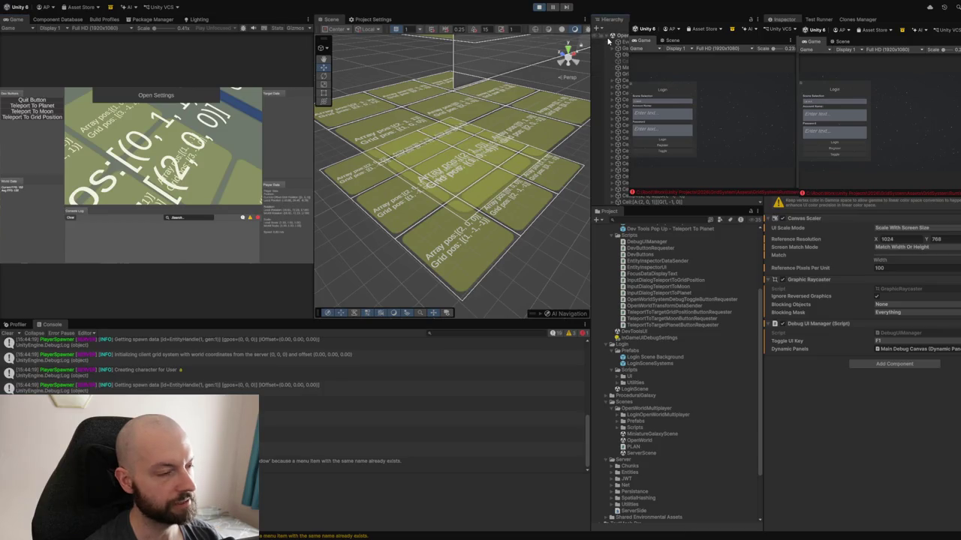
{"action": "left_click", "coordinate": [608, 41]}
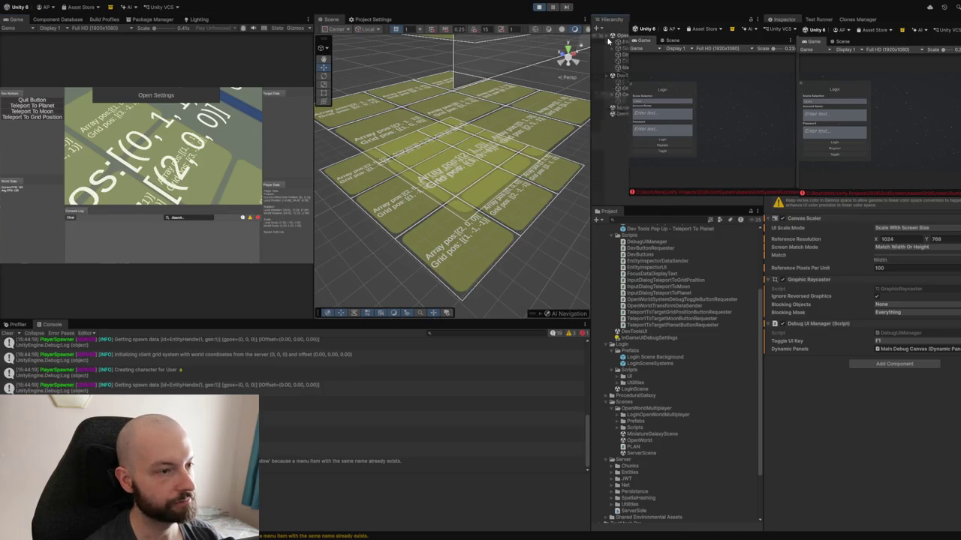
{"action": "left_click", "coordinate": [609, 42]}
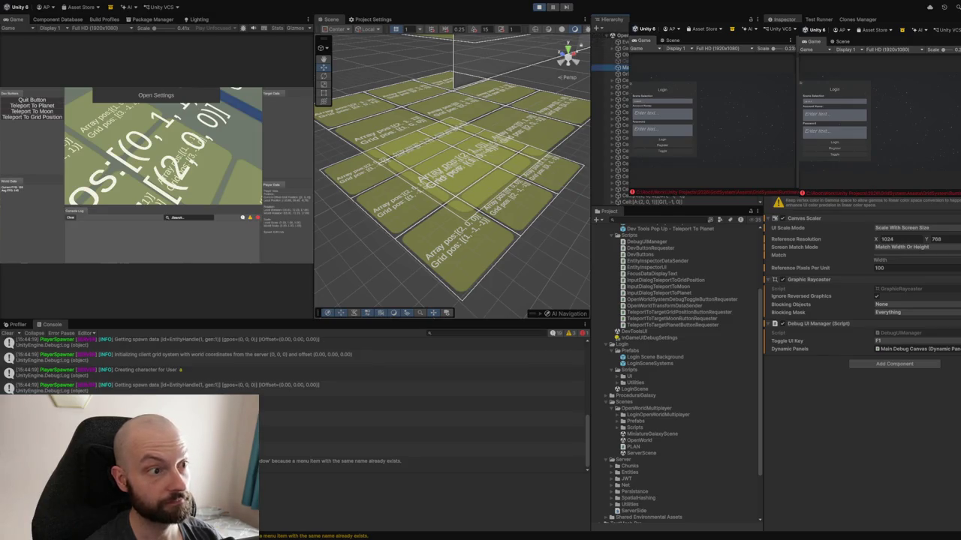
{"action": "left_click", "coordinate": [623, 74]}
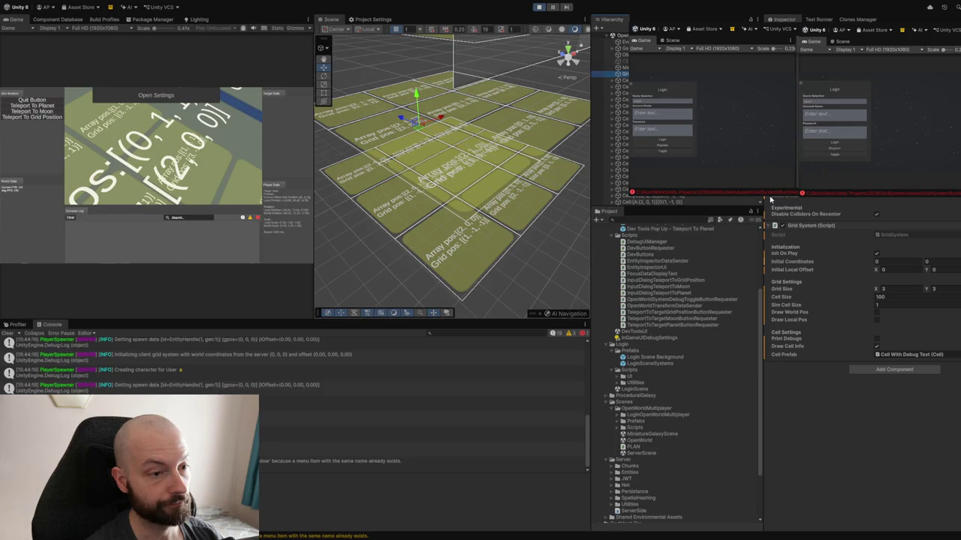
{"action": "scroll", "coordinate": [848, 221], "scroll_direction": "up", "scroll_amount": 1}
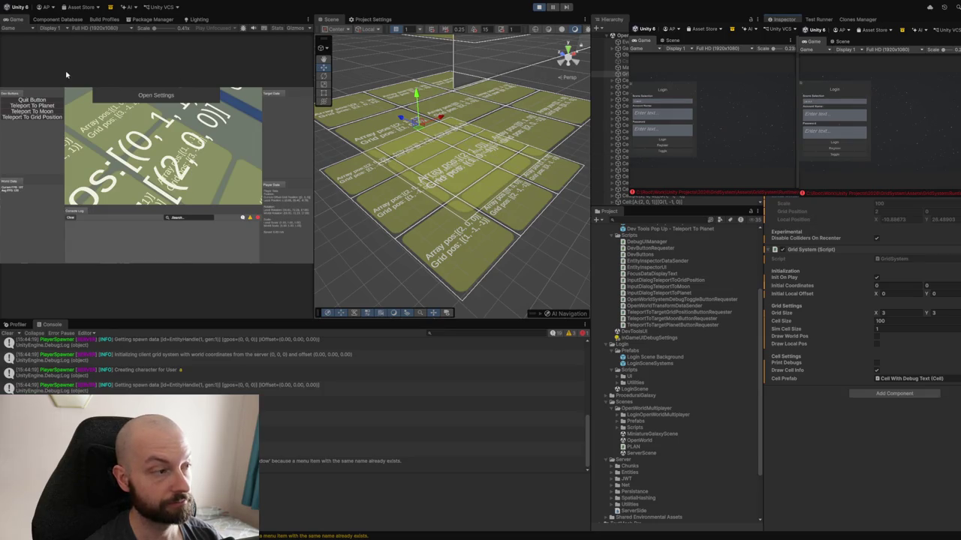
{"action": "double_click", "coordinate": [22, 21]}
- Teleport with planet coordinates -10, 10 and sector 3, landing at grid offset (3, 0, 0)
{"action": "left_click", "coordinate": [206, 138]}
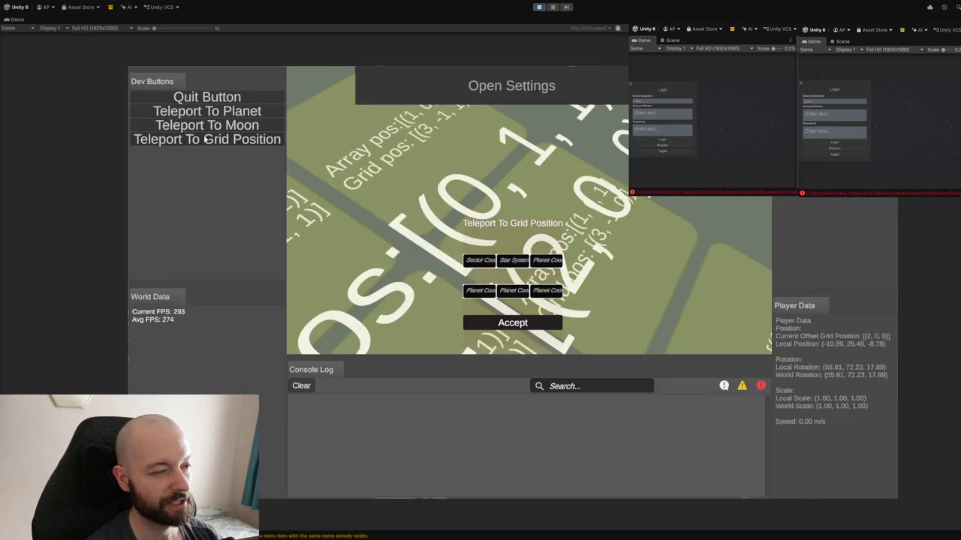
{"action": "left_click", "coordinate": [474, 292]}
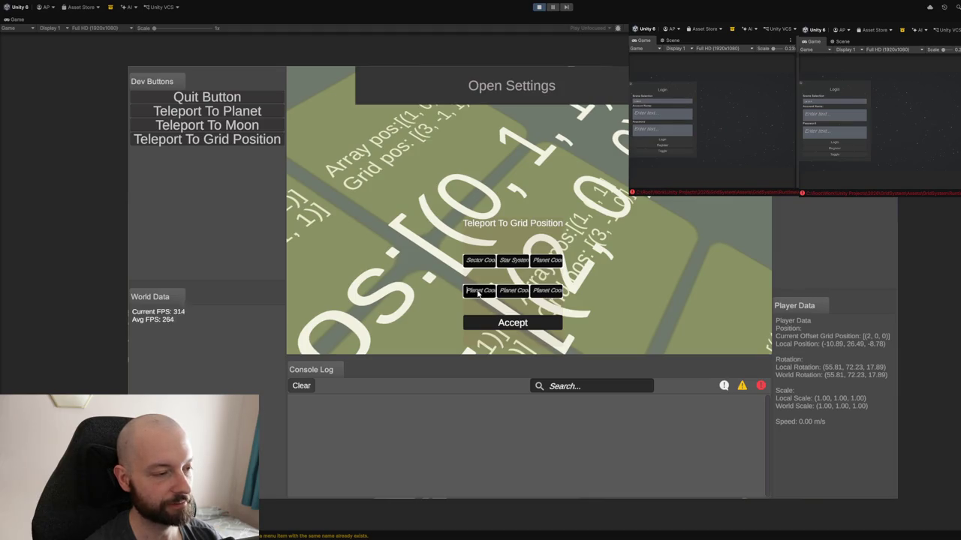
{"action": "type", "text": "1"}
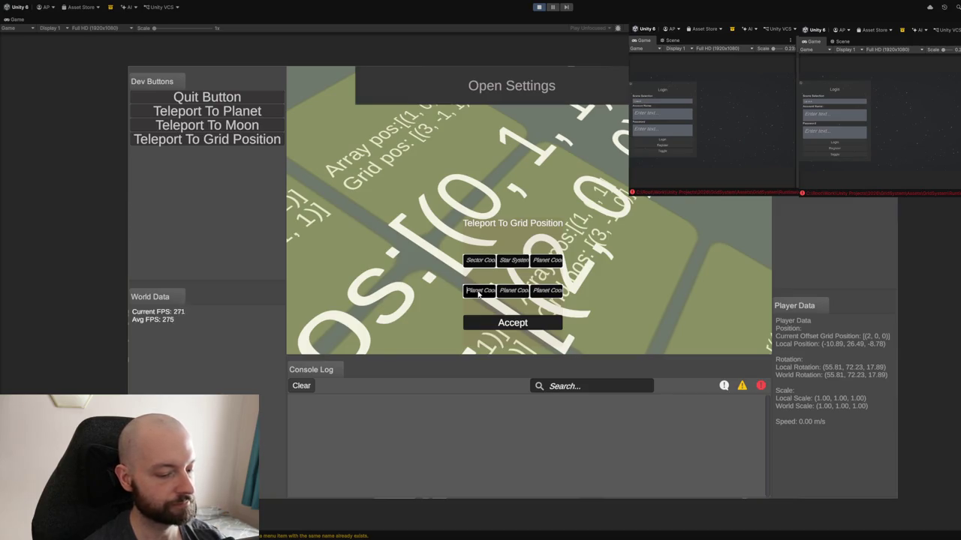
{"action": "key", "text": "BackSpace"}
{"action": "type", "text": "-10"}
{"action": "left_click", "coordinate": [514, 292]}
{"action": "type", "text": "1"}
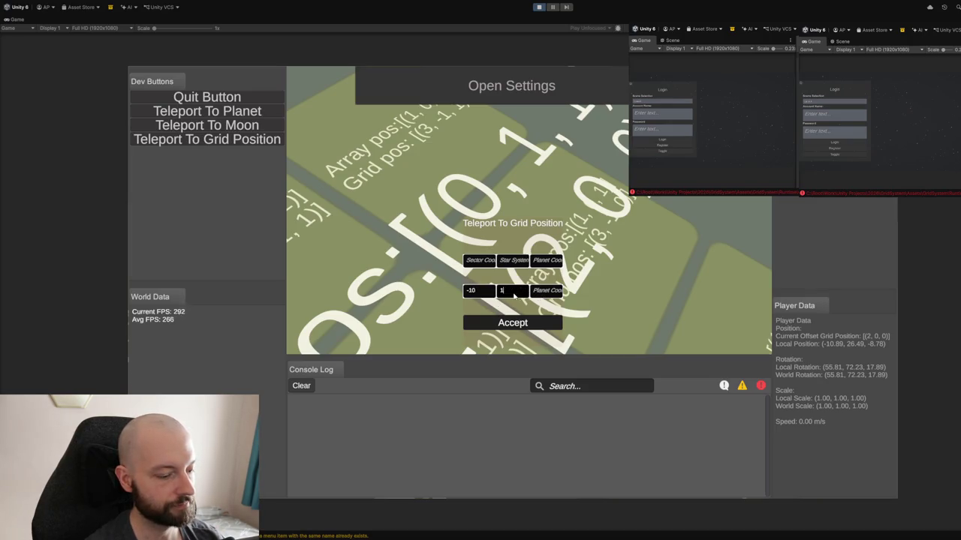
{"action": "left_click", "coordinate": [538, 297]}
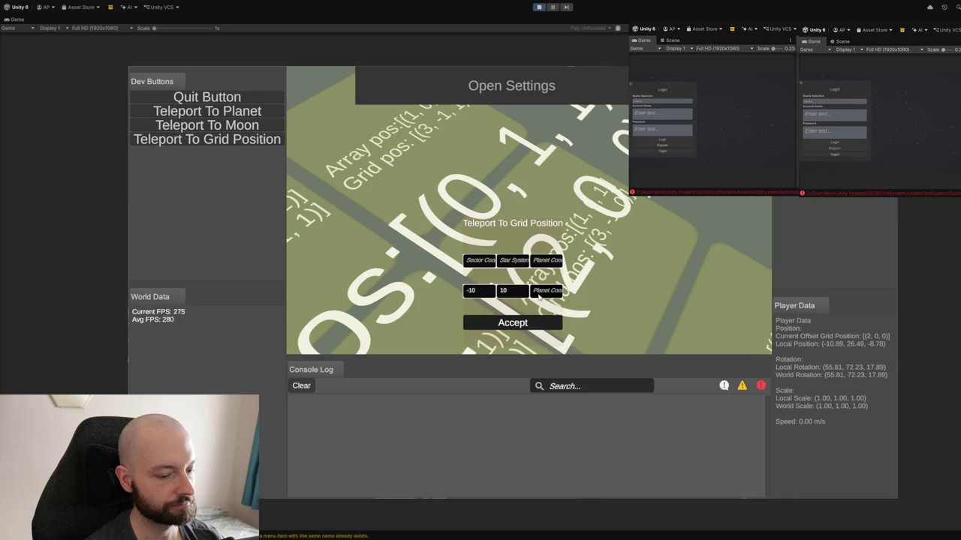
{"action": "left_click", "coordinate": [484, 263]}
{"action": "type", "text": "3"}
{"action": "left_click", "coordinate": [507, 325]}
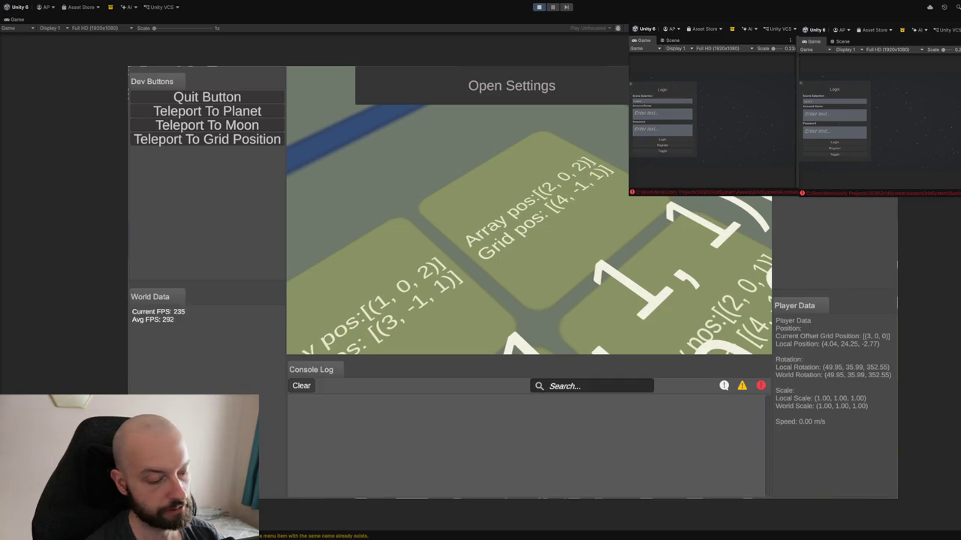
{"action": "left_click", "coordinate": [204, 142]}
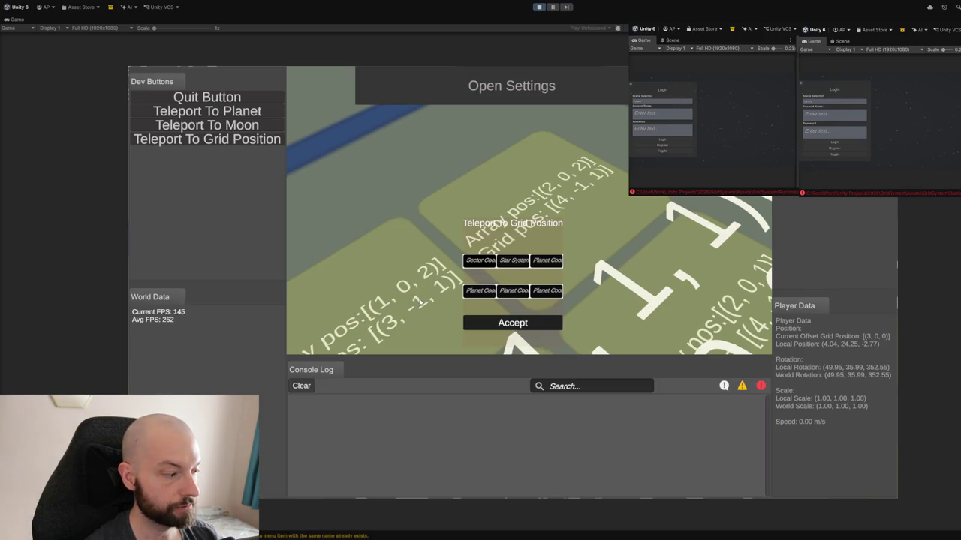
{"action": "left_click", "coordinate": [482, 325]}
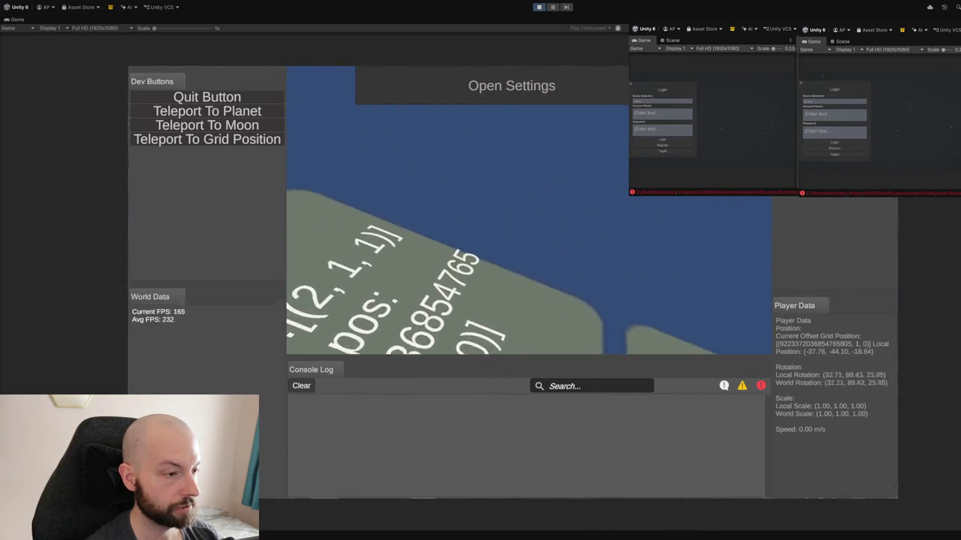
{"action": "key", "text": "F1"}
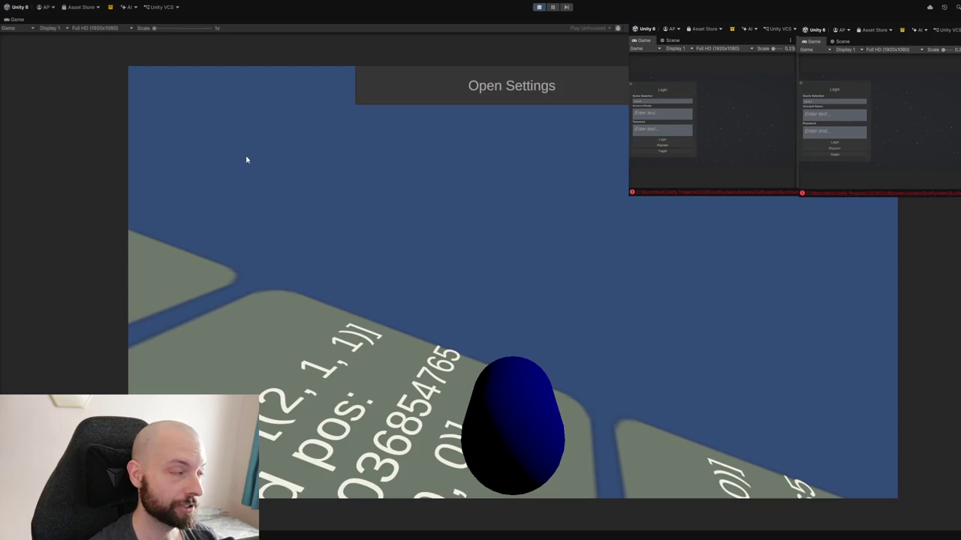
- Restore the editor layout, clear the Console, show the debug overlay, and teleport again near the grid limit
{"action": "double_click", "coordinate": [20, 21]}
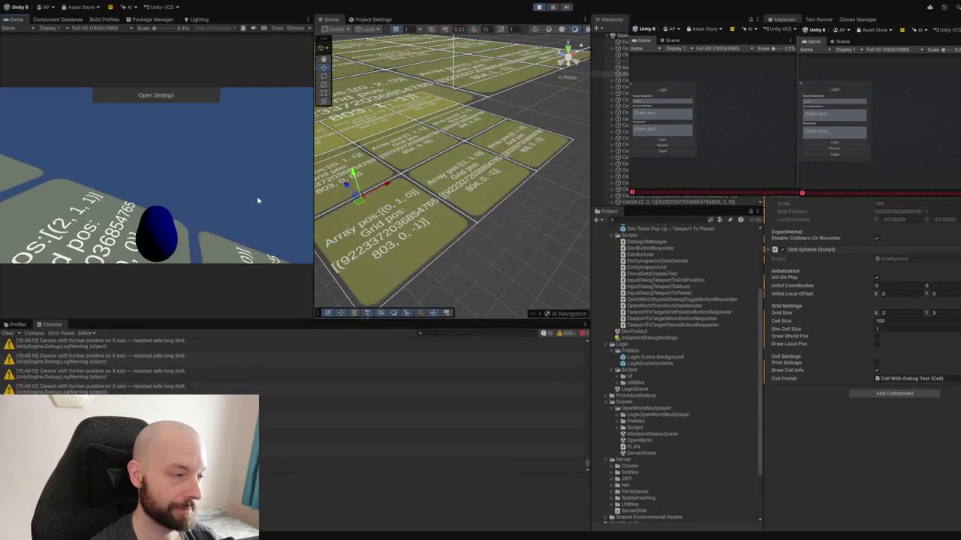
{"action": "left_click", "coordinate": [6, 333]}
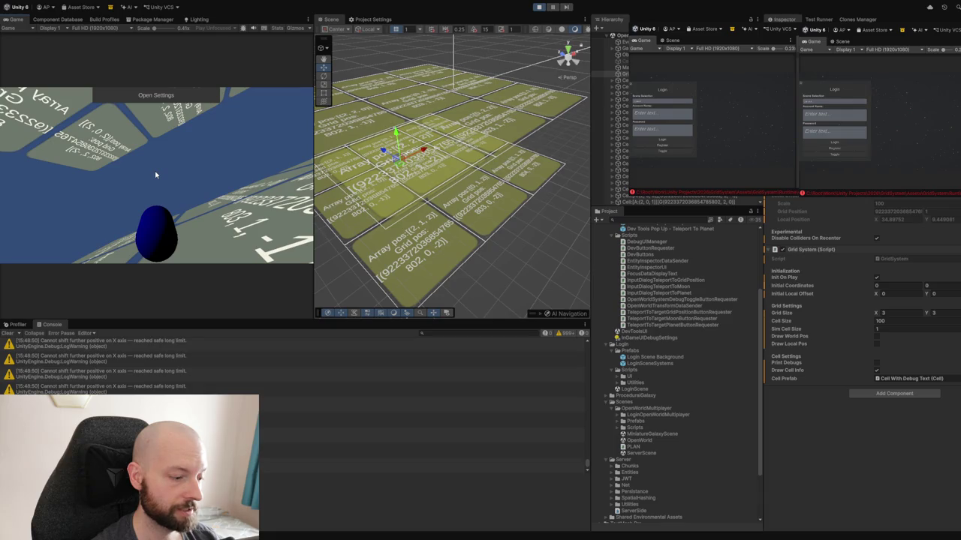
{"action": "key", "text": "F1"}
{"action": "left_click", "coordinate": [21, 117]}
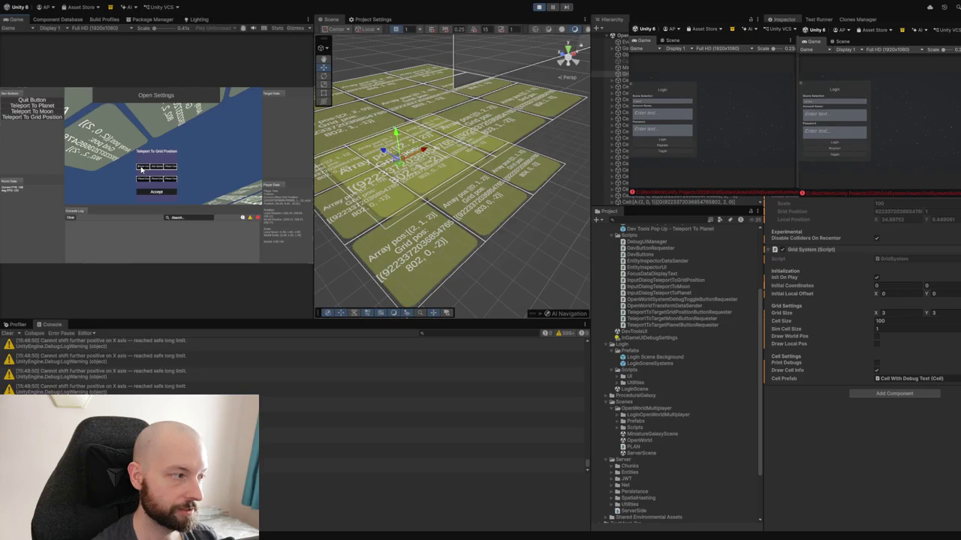
{"action": "left_click", "coordinate": [147, 192]}
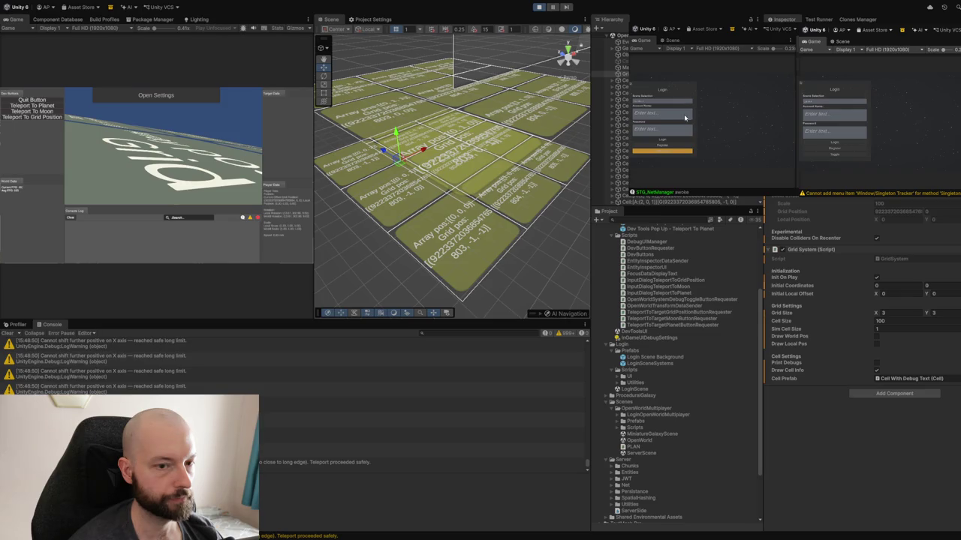
- Register the second client in the clone window so its pink player joins the grid
{"action": "left_click", "coordinate": [673, 118]}
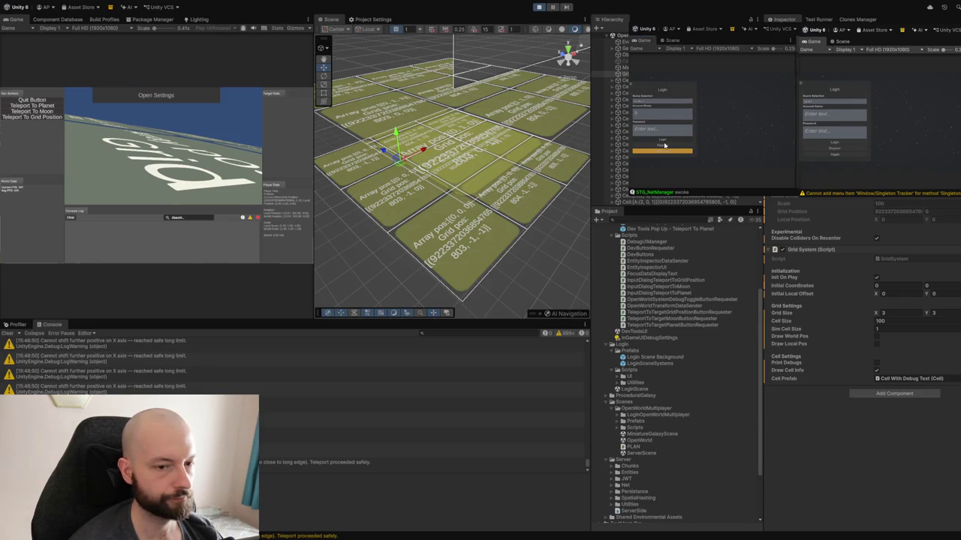
{"action": "left_click", "coordinate": [656, 145]}
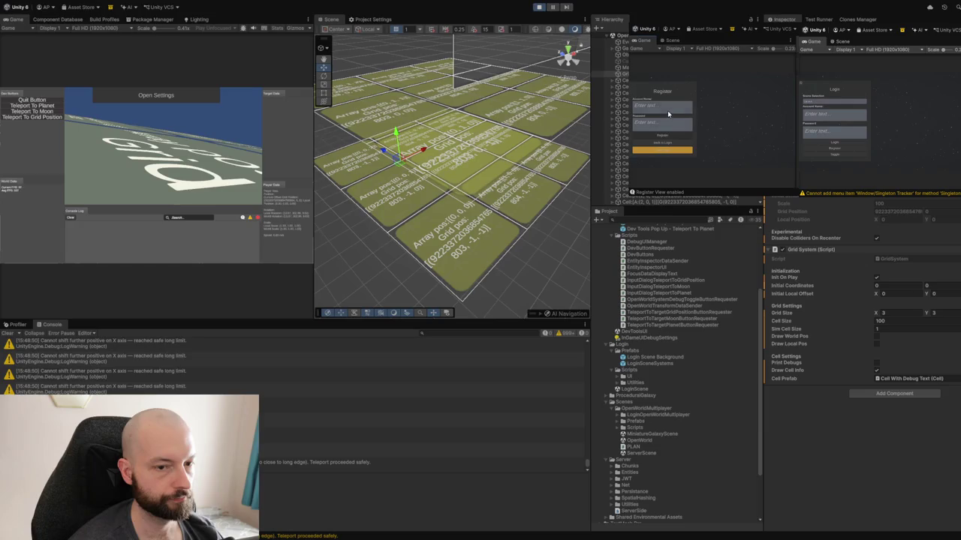
{"action": "left_click", "coordinate": [650, 135]}
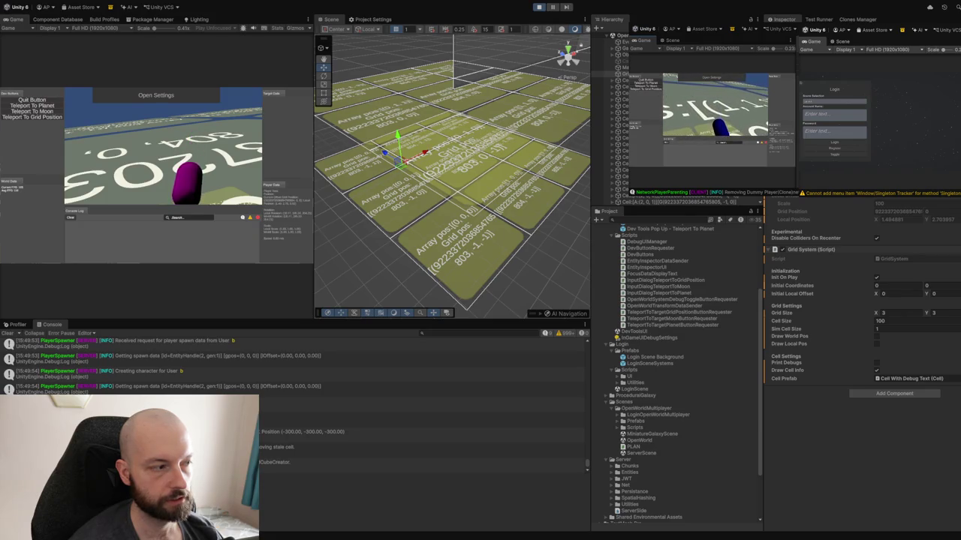
- Hide the main client's debug panels with F1 and look around the blue and pink players
{"action": "key", "text": "F1"}
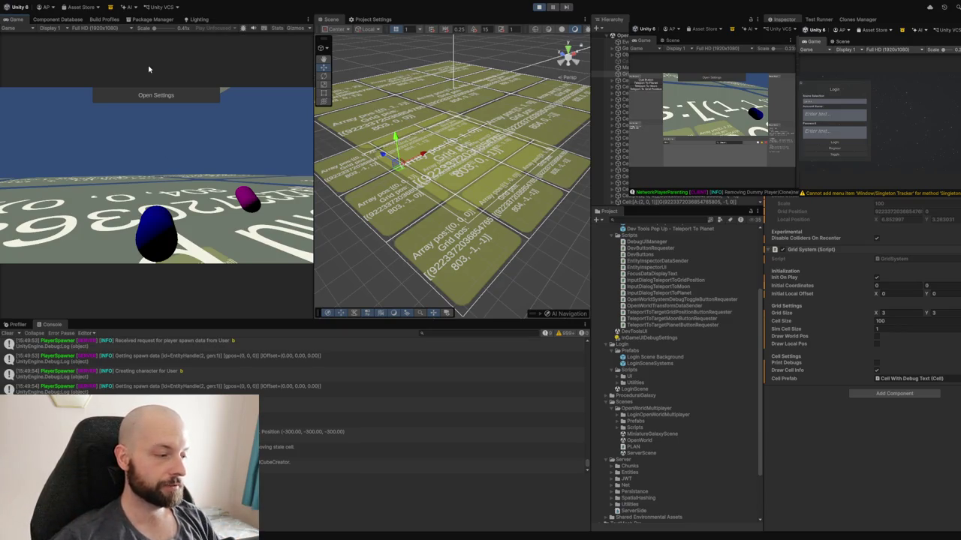
{"action": "left_click", "coordinate": [69, 58]}
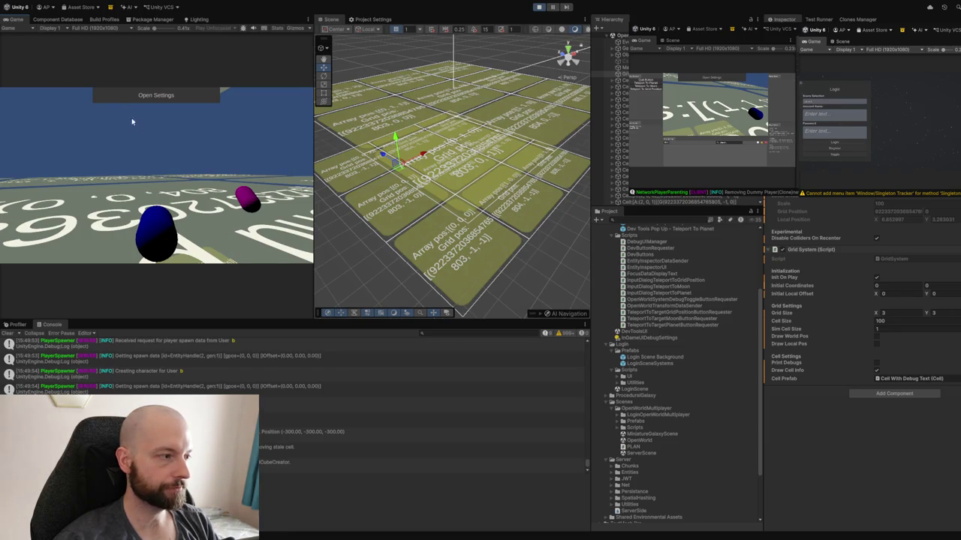
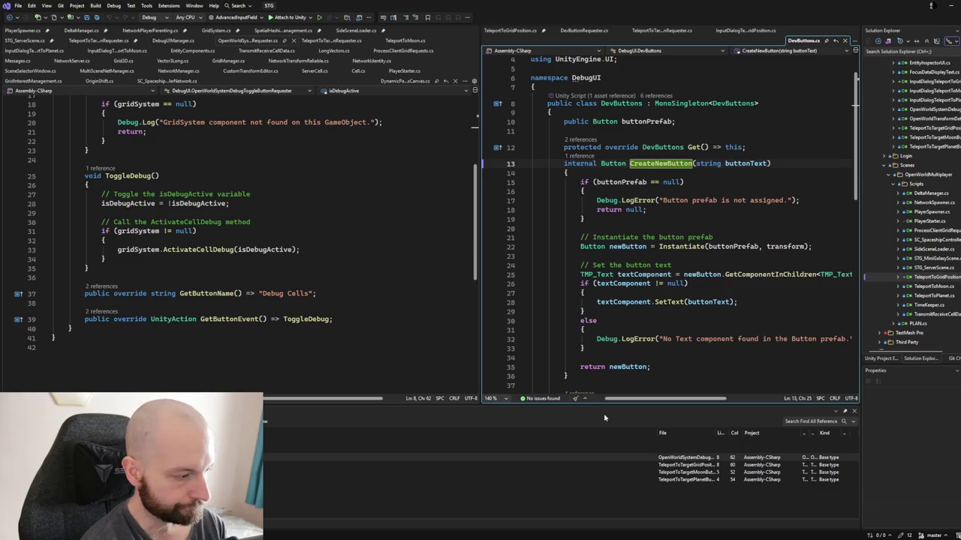
- Back in Visual Studio, remove the stray '3' before CreateNewButton on line 13 of DevButtons.cs and widen the code pane
{"action": "type", "text": "3"}
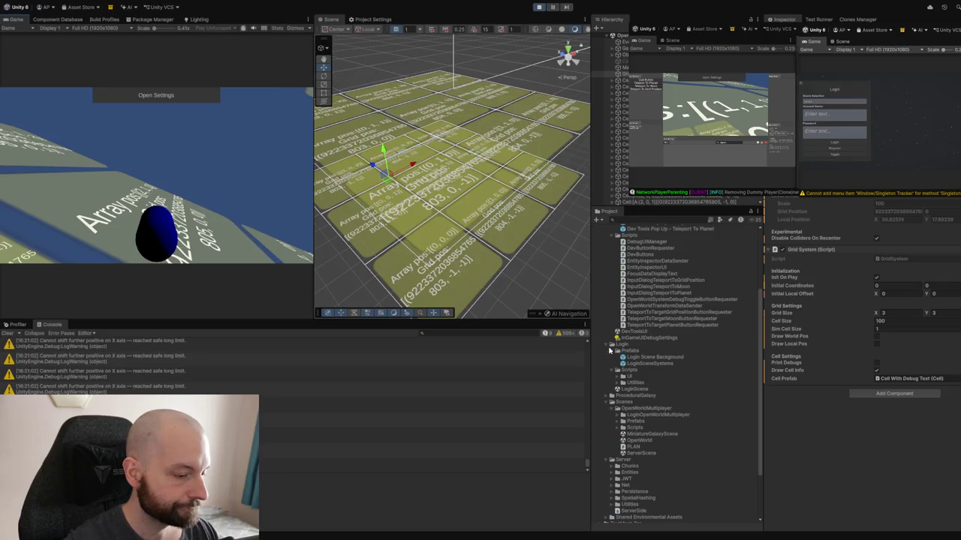
{"action": "key", "text": "alt+Tab"}
{"action": "key", "text": "BackSpace"}
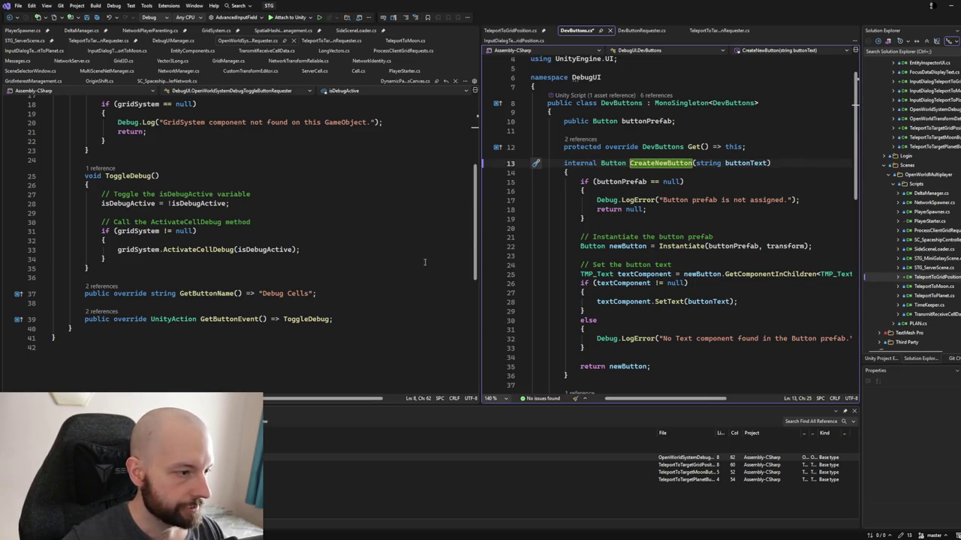
{"action": "left_click_drag", "start_coordinate": [478, 245], "coordinate": [459, 244]}
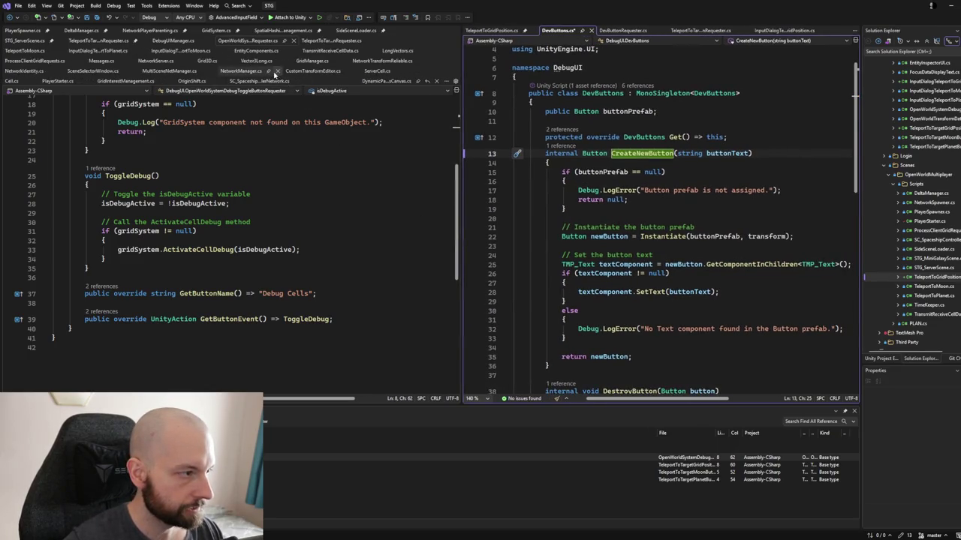
- Close NetworkManager.cs and open GridSystem.cs by searching the solution for 'grid'
{"action": "left_click", "coordinate": [248, 70]}
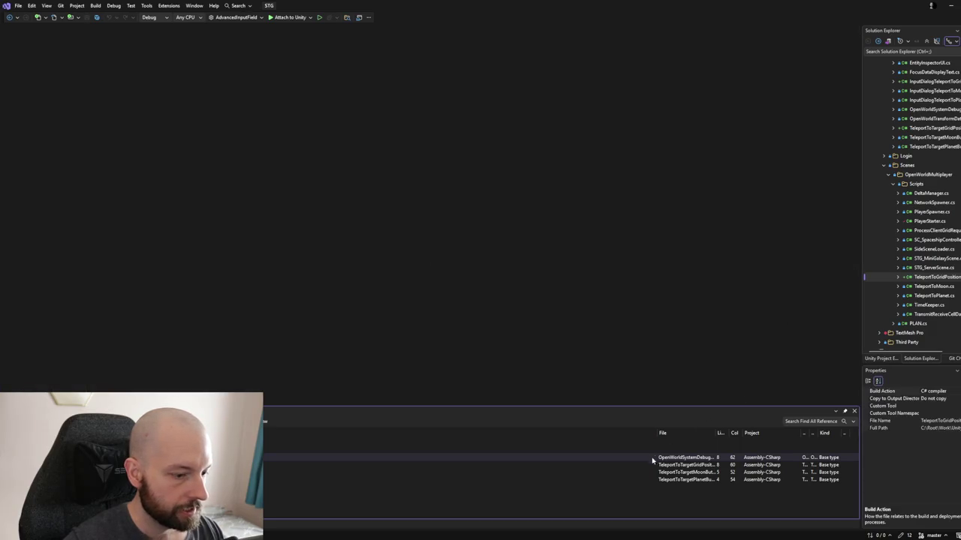
{"action": "left_click", "coordinate": [912, 50]}
{"action": "type", "text": "grid"}
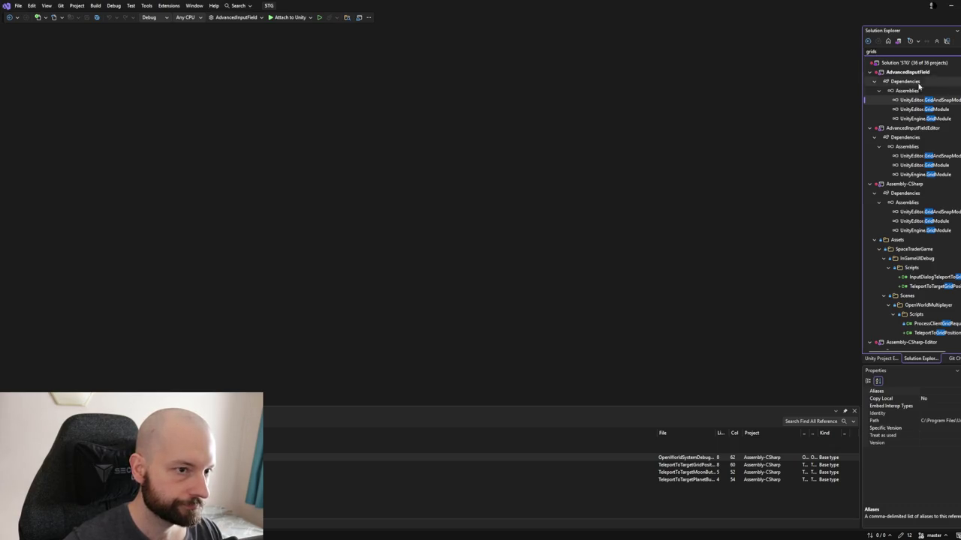
{"action": "double_click", "coordinate": [904, 155]}
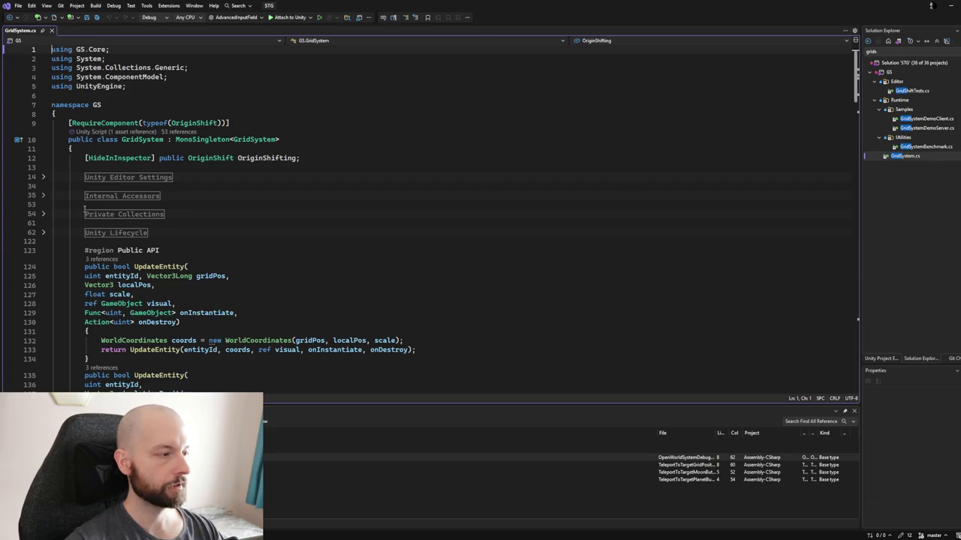
- Review GridSystem.cs's Awake and Update methods and select the EnforcePlayerWithinLoadedBounds call
{"action": "scroll", "coordinate": [85, 209], "scroll_direction": "down", "scroll_amount": 12}
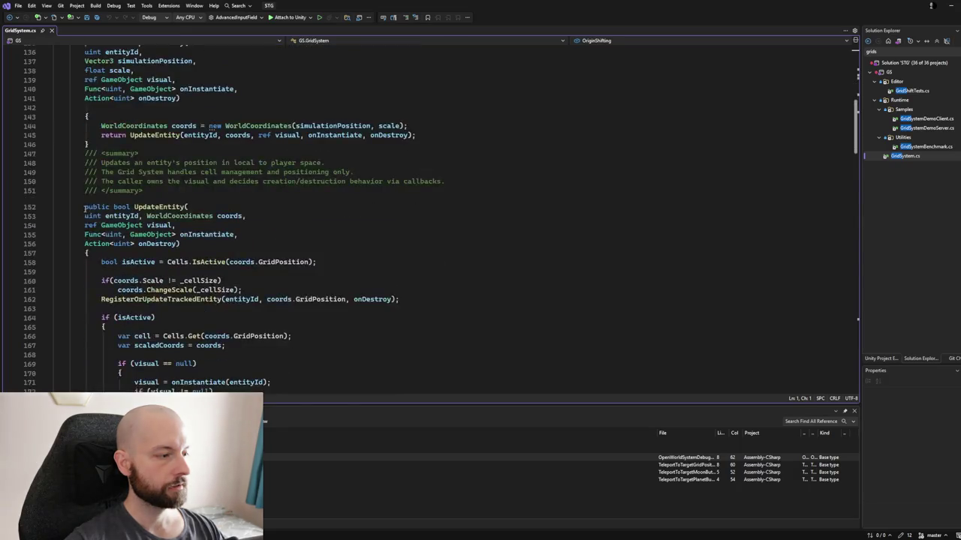
{"action": "scroll", "coordinate": [85, 208], "scroll_direction": "down", "scroll_amount": 12}
{"action": "scroll", "coordinate": [85, 208], "scroll_direction": "up", "scroll_amount": 15}
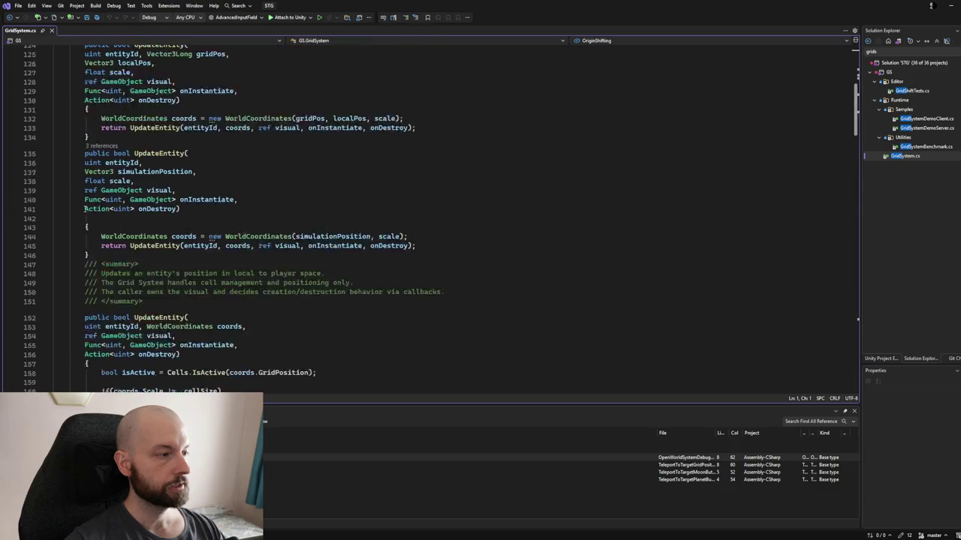
{"action": "scroll", "coordinate": [85, 209], "scroll_direction": "up", "scroll_amount": 4}
{"action": "scroll", "coordinate": [84, 209], "scroll_direction": "up", "scroll_amount": 3}
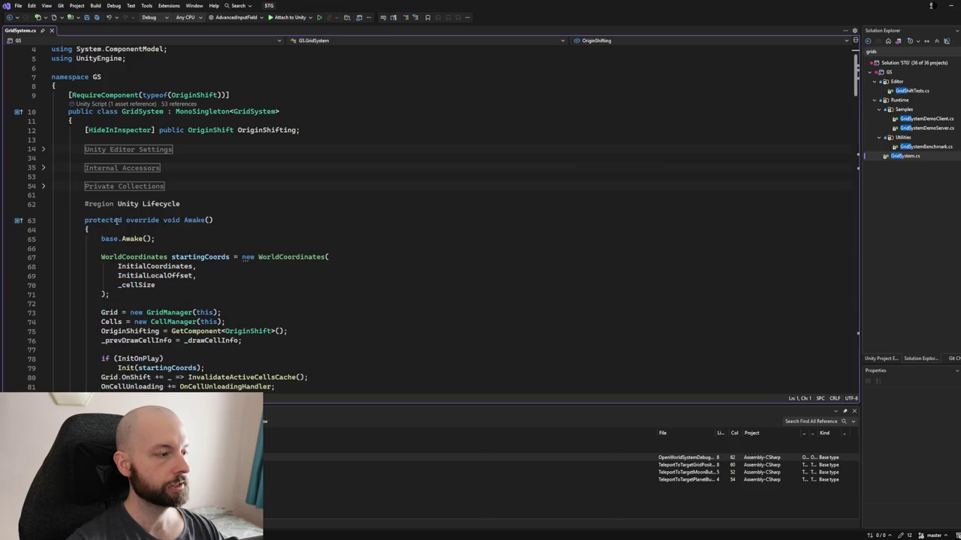
{"action": "scroll", "coordinate": [90, 217], "scroll_direction": "down", "scroll_amount": 6}
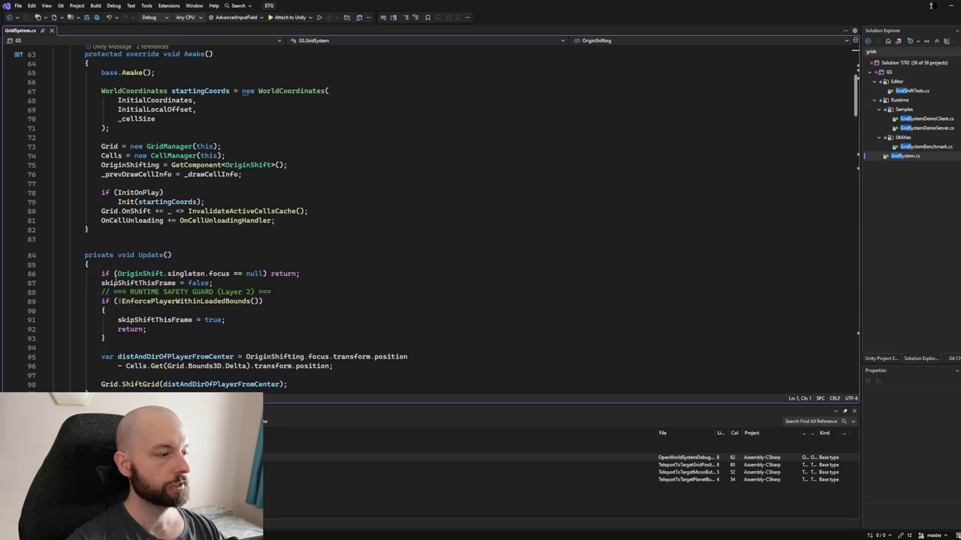
{"action": "left_click", "coordinate": [135, 300]}
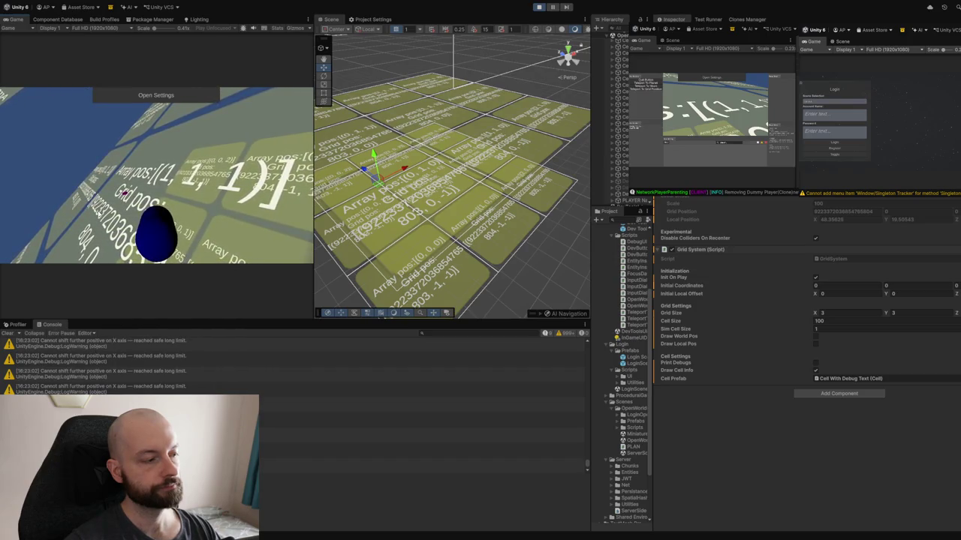
- Show the stack trace of the 'Cannot shift further positive on X axis' console warning
{"action": "left_click", "coordinate": [119, 381]}
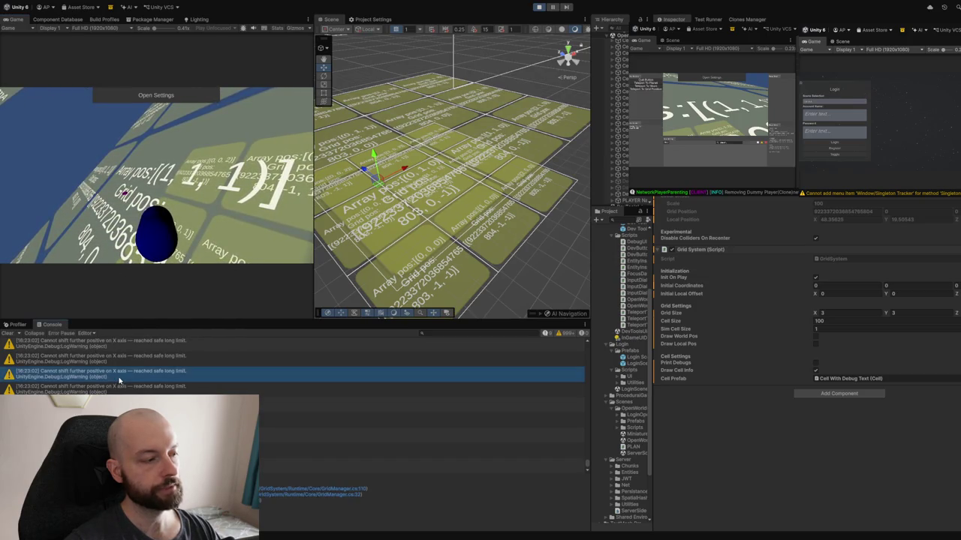